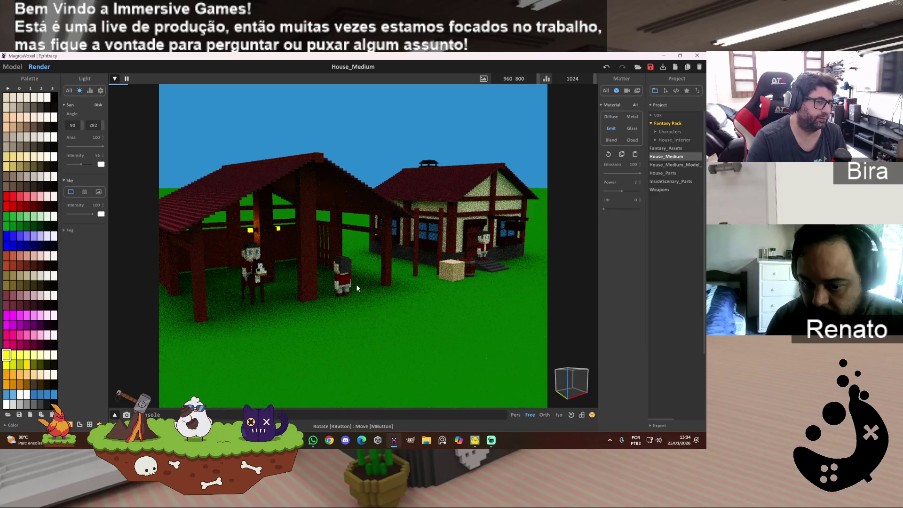
- Change the render image size from 960 by 800 to 1920 by 1080, then bring up Microsoft Copilot
{"action": "scroll", "coordinate": [357, 285], "scroll_direction": "down", "scroll_amount": 2}
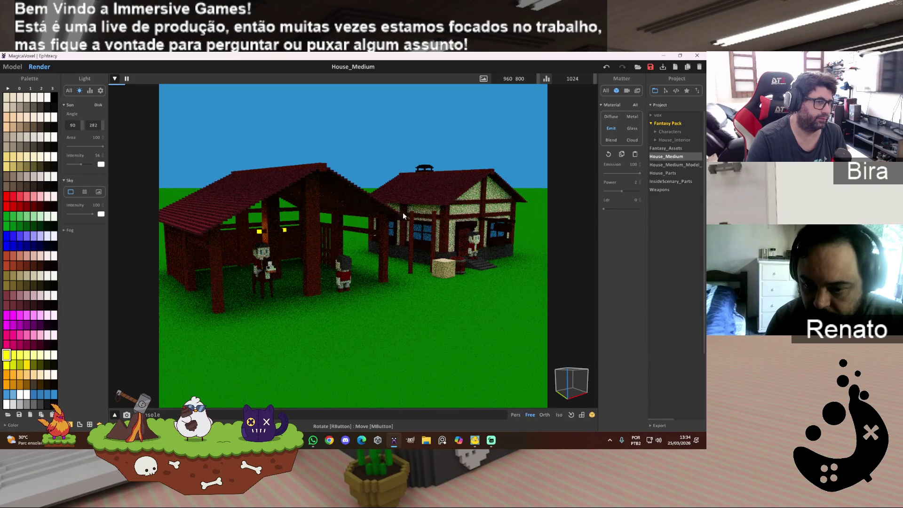
{"action": "left_click", "coordinate": [501, 78]}
{"action": "type", "text": "1920 1080"}
{"action": "key", "text": "Return"}
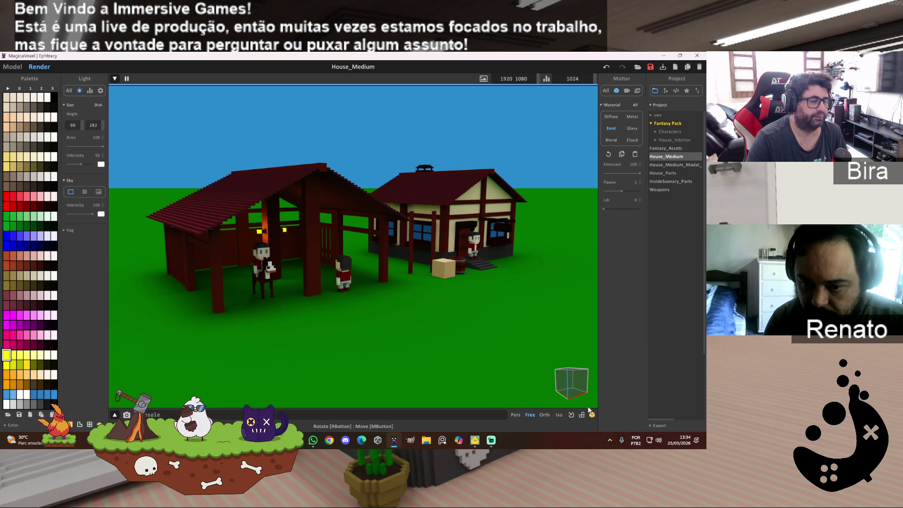
{"action": "left_click", "coordinate": [460, 441]}
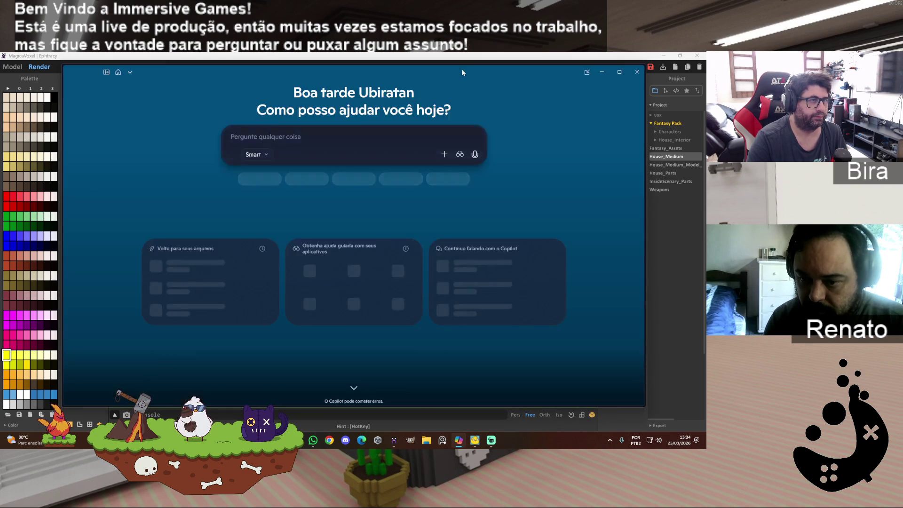
- Close Copilot and bring the MagicaVoxel House_Medium render back to the front
{"action": "key", "text": "alt+F4"}
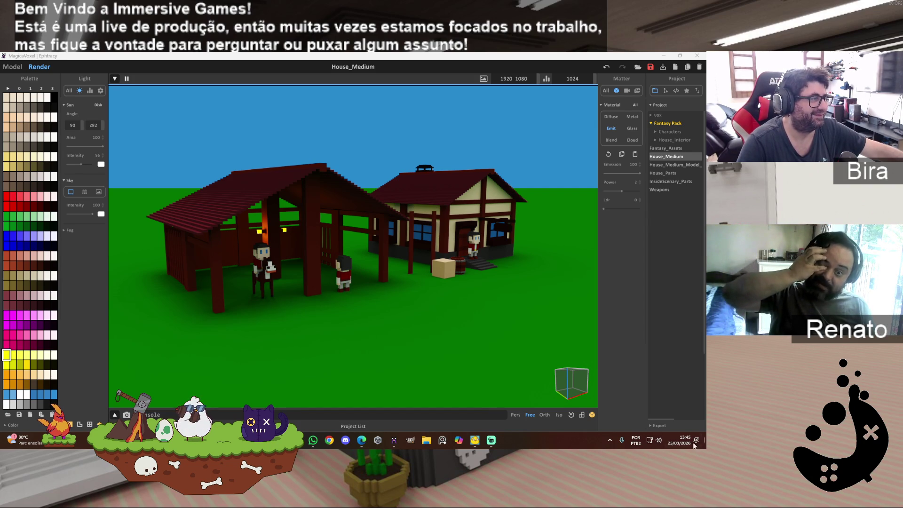
{"action": "left_click", "coordinate": [16, 65]}
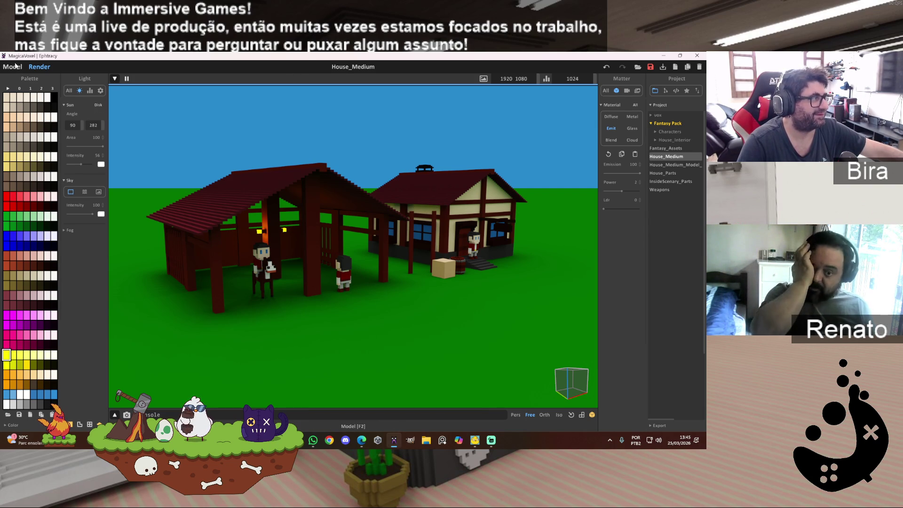
- In Model mode, move the small yellow voxel object beside the barn beams and turn it three times by 90 degrees
{"action": "left_click", "coordinate": [16, 66]}
{"action": "scroll", "coordinate": [310, 286], "scroll_direction": "up", "scroll_amount": 5}
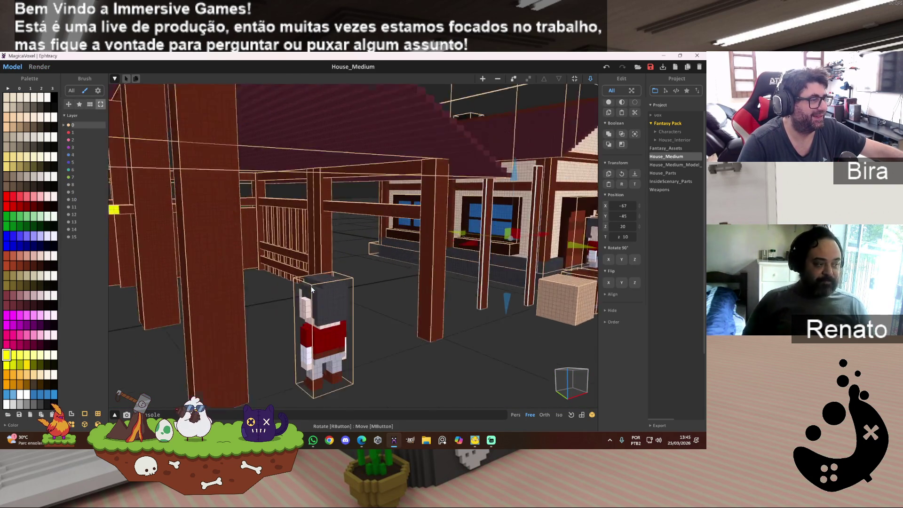
{"action": "scroll", "coordinate": [312, 288], "scroll_direction": "down", "scroll_amount": 4}
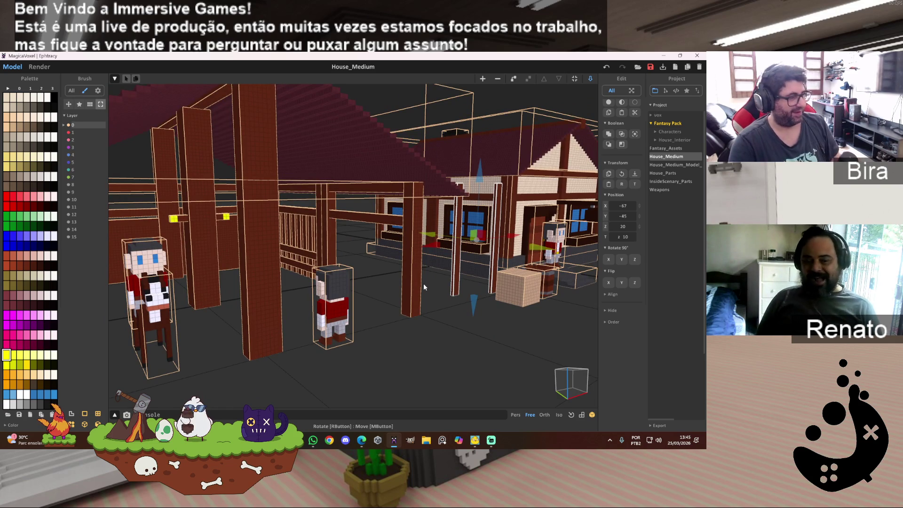
{"action": "mouse_move", "coordinate": [409, 299]}
{"action": "right_mouse_down"}
{"action": "mouse_move", "coordinate": [381, 278]}
{"action": "mouse_move", "coordinate": [314, 265]}
{"action": "right_mouse_up"}
{"action": "left_click", "coordinate": [330, 278]}
{"action": "left_click_drag", "start_coordinate": [331, 278], "coordinate": [405, 314]}
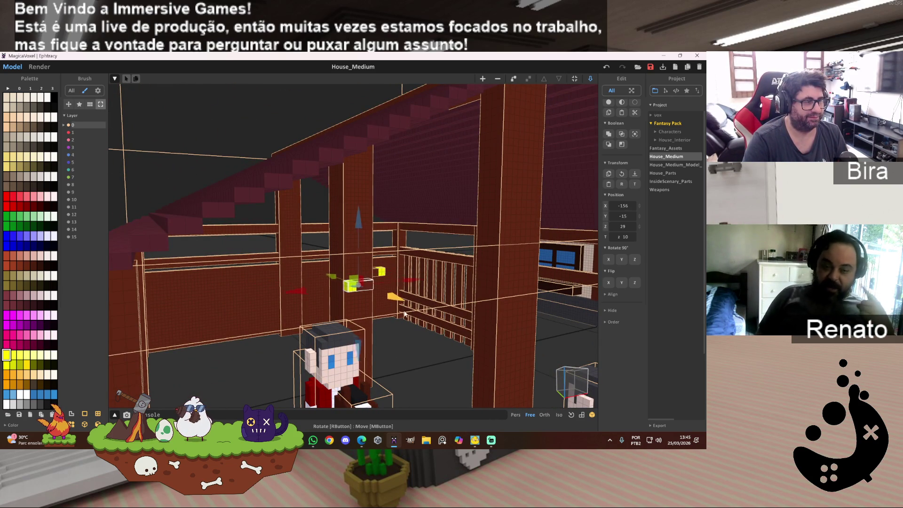
{"action": "left_click", "coordinate": [636, 260]}
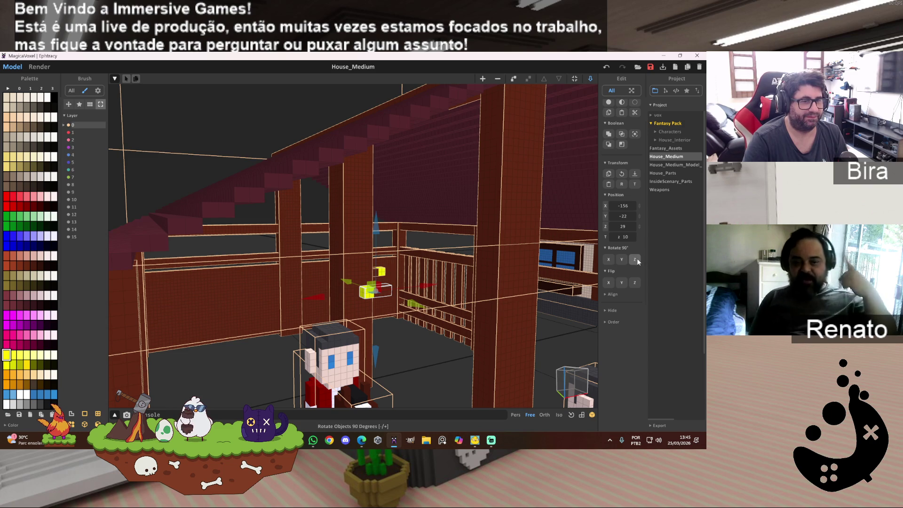
{"action": "left_click", "coordinate": [637, 259]}
{"action": "left_click", "coordinate": [637, 258]}
- Slide the yellow piece along X to the post and raise it to position -144, -1, 29
{"action": "mouse_move", "coordinate": [422, 307]}
{"action": "left_mouse_down"}
{"action": "mouse_move", "coordinate": [551, 353]}
{"action": "mouse_move", "coordinate": [534, 351]}
{"action": "left_mouse_up"}
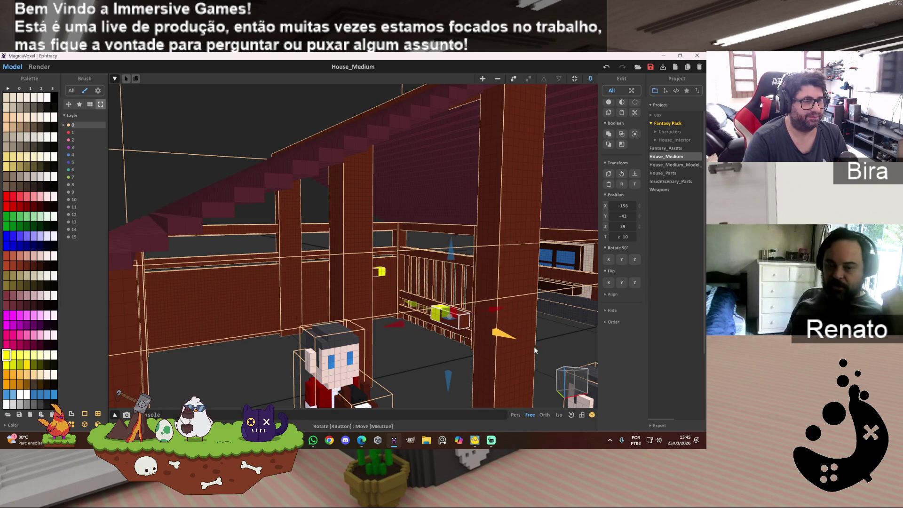
{"action": "left_click_drag", "start_coordinate": [498, 314], "coordinate": [523, 298]}
{"action": "right_click_drag", "start_coordinate": [523, 298], "coordinate": [475, 303]}
{"action": "mouse_move", "coordinate": [476, 300]}
{"action": "left_mouse_down"}
{"action": "mouse_move", "coordinate": [494, 301]}
{"action": "mouse_move", "coordinate": [482, 301]}
{"action": "left_mouse_up"}
{"action": "right_click_drag", "start_coordinate": [316, 329], "coordinate": [398, 329]}
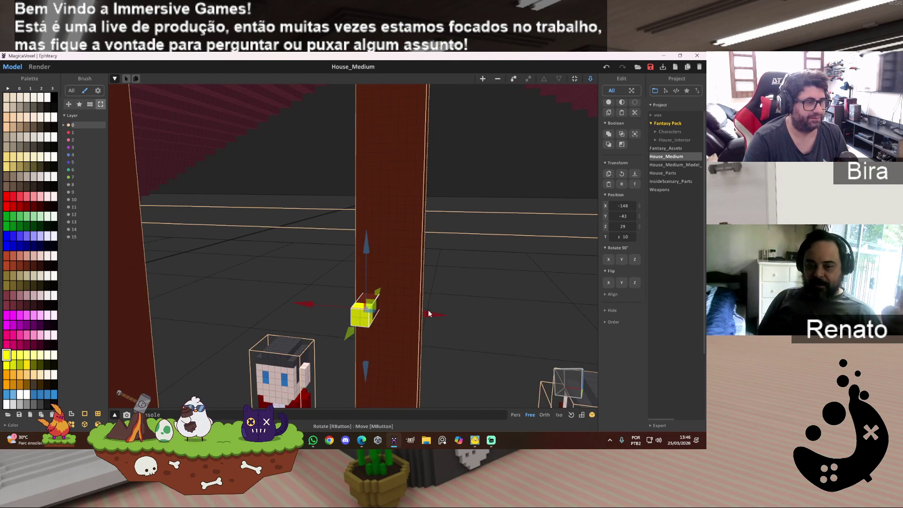
{"action": "left_click_drag", "start_coordinate": [430, 314], "coordinate": [456, 318]}
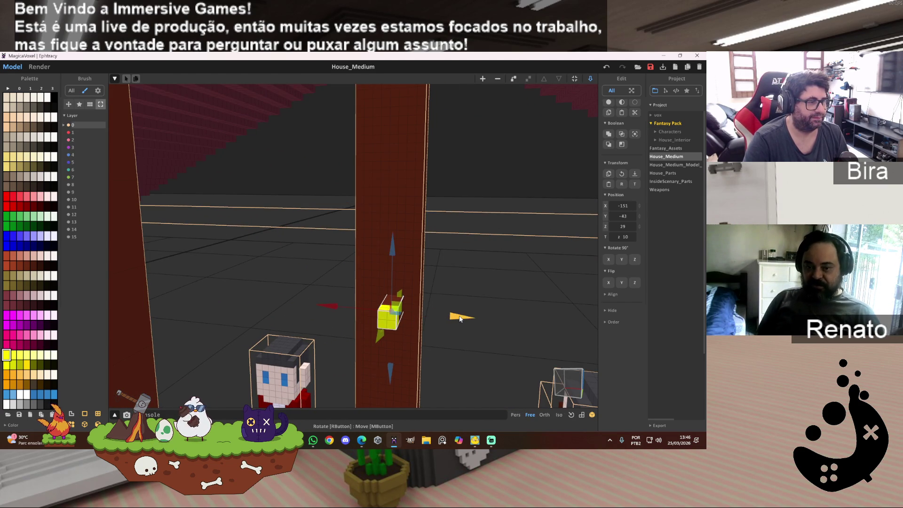
{"action": "left_click_drag", "start_coordinate": [386, 254], "coordinate": [379, 159]}
{"action": "mouse_move", "coordinate": [379, 158]}
{"action": "right_mouse_down"}
{"action": "mouse_move", "coordinate": [459, 219]}
{"action": "mouse_move", "coordinate": [237, 238]}
{"action": "mouse_move", "coordinate": [98, 234]}
{"action": "mouse_move", "coordinate": [132, 240]}
{"action": "mouse_move", "coordinate": [159, 271]}
{"action": "mouse_move", "coordinate": [162, 239]}
{"action": "mouse_move", "coordinate": [320, 294]}
{"action": "right_mouse_up"}
{"action": "left_click", "coordinate": [354, 275]}
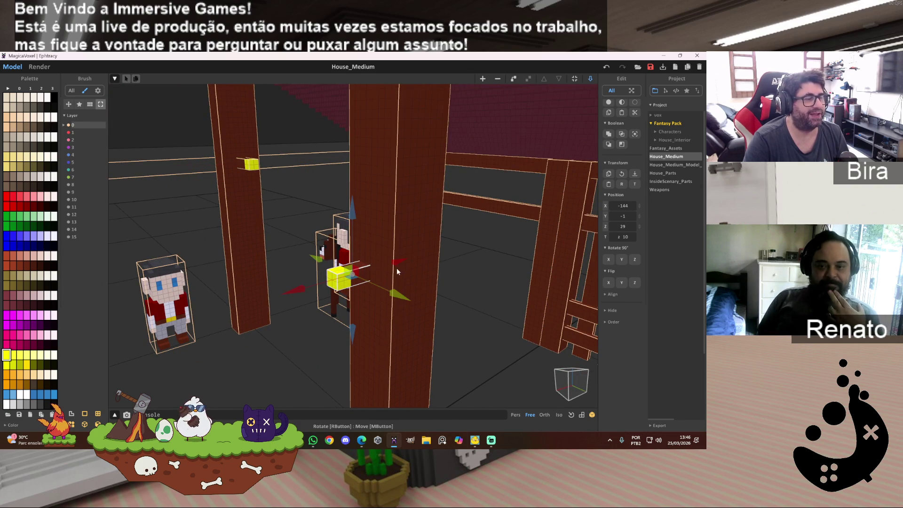
- Turn the other yellow object 90 degrees, shift it along X and Y, and lift it up the pillar
{"action": "left_click", "coordinate": [636, 259]}
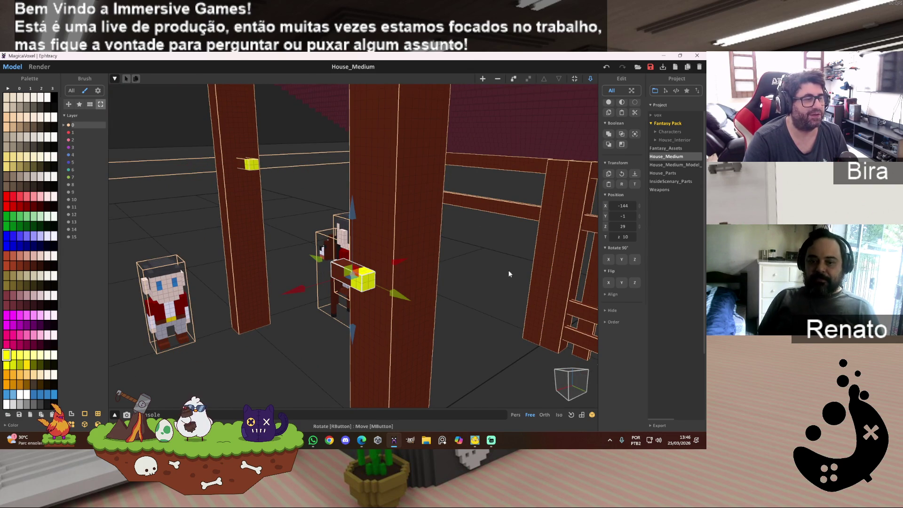
{"action": "mouse_move", "coordinate": [397, 263]}
{"action": "left_mouse_down"}
{"action": "mouse_move", "coordinate": [452, 282]}
{"action": "mouse_move", "coordinate": [506, 328]}
{"action": "left_mouse_up"}
{"action": "mouse_move", "coordinate": [509, 305]}
{"action": "right_mouse_down"}
{"action": "mouse_move", "coordinate": [492, 284]}
{"action": "mouse_move", "coordinate": [475, 308]}
{"action": "right_mouse_up"}
{"action": "left_click_drag", "start_coordinate": [510, 221], "coordinate": [481, 227]}
{"action": "right_click_drag", "start_coordinate": [333, 184], "coordinate": [361, 172]}
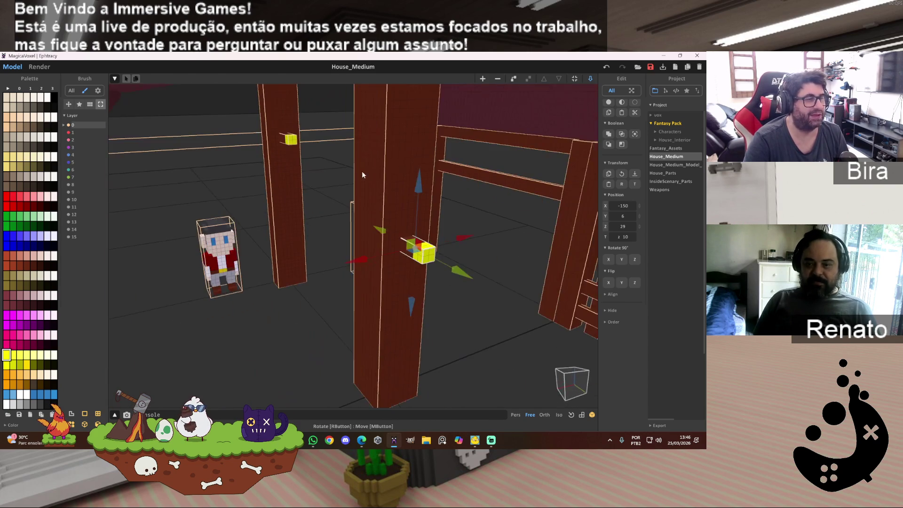
{"action": "left_click_drag", "start_coordinate": [428, 171], "coordinate": [430, 88]}
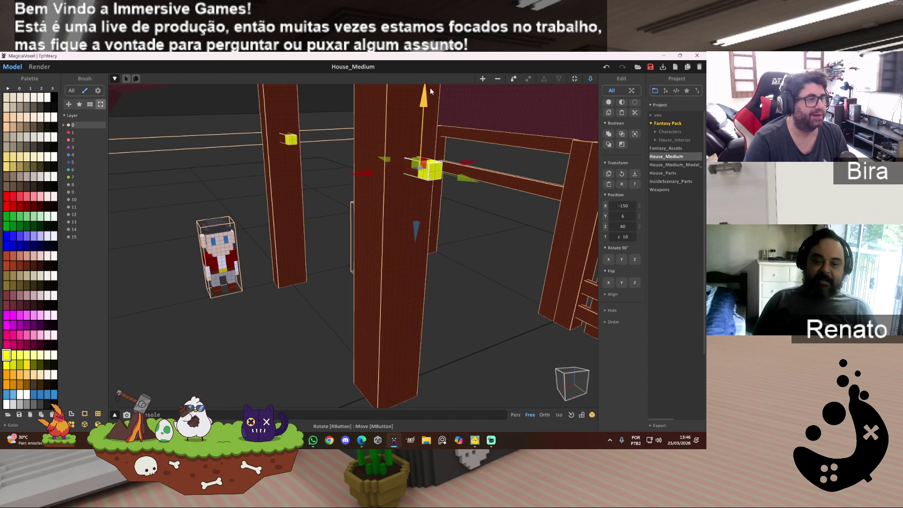
{"action": "mouse_move", "coordinate": [310, 238]}
{"action": "right_mouse_down"}
{"action": "mouse_move", "coordinate": [284, 244]}
{"action": "mouse_move", "coordinate": [301, 234]}
{"action": "mouse_move", "coordinate": [505, 243]}
{"action": "right_mouse_up"}
- Lower the villager figures by one voxel to Z 36 and zoom out to view the whole barn
{"action": "scroll", "coordinate": [282, 239], "scroll_direction": "up", "scroll_amount": 6}
{"action": "scroll", "coordinate": [504, 240], "scroll_direction": "down", "scroll_amount": 10}
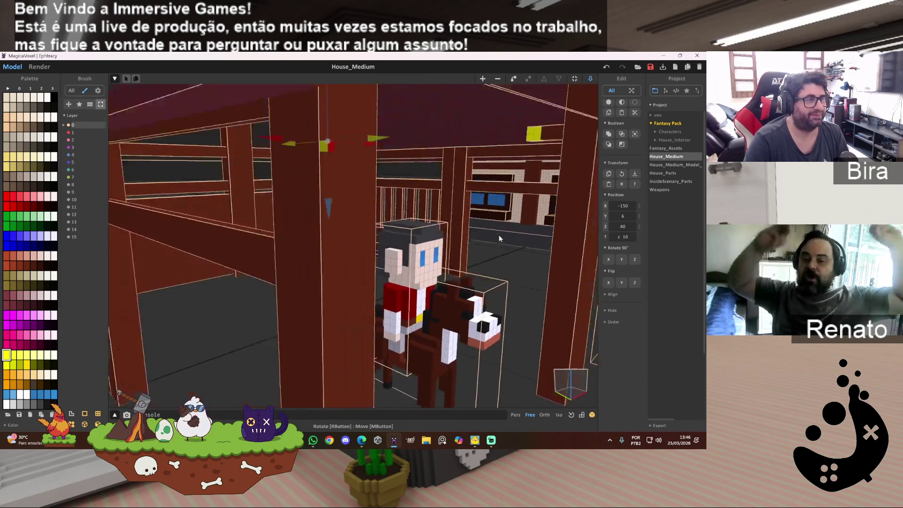
{"action": "scroll", "coordinate": [483, 238], "scroll_direction": "up", "scroll_amount": 4}
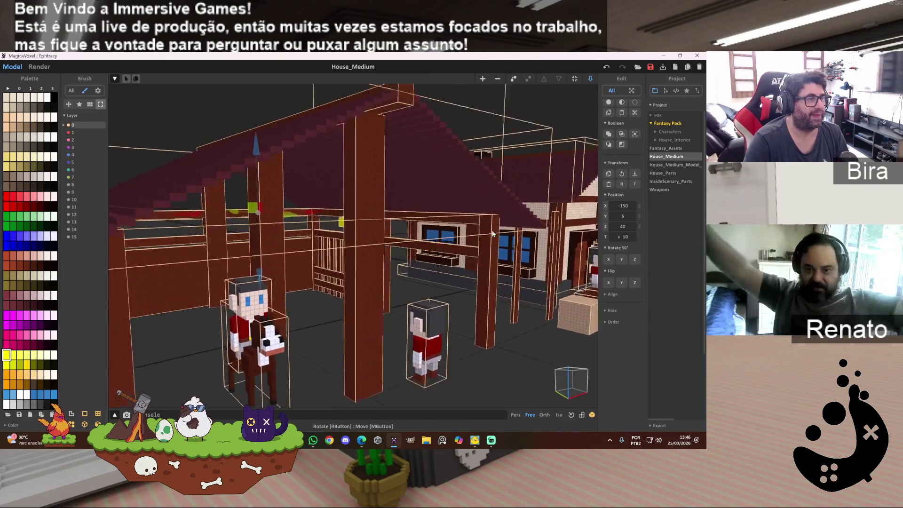
{"action": "right_click_drag", "start_coordinate": [485, 235], "coordinate": [492, 229]}
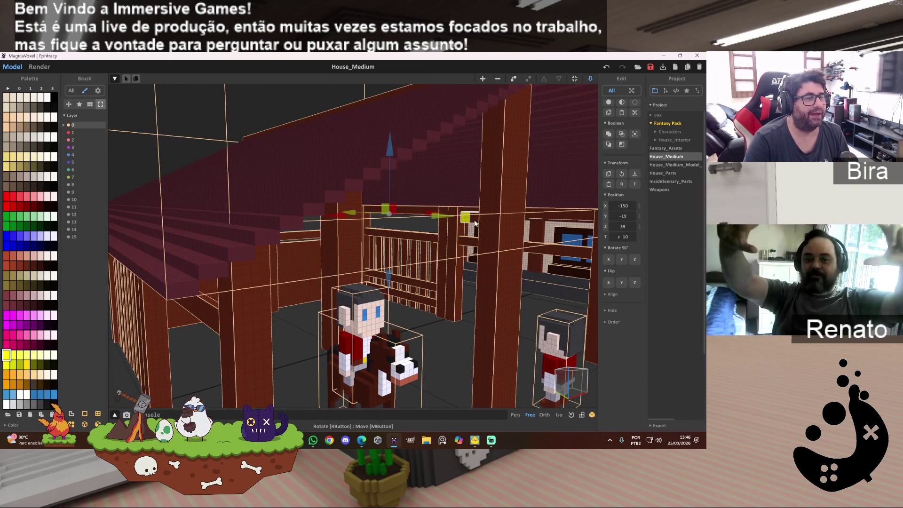
{"action": "left_click", "coordinate": [395, 159]}
{"action": "left_click_drag", "start_coordinate": [390, 164], "coordinate": [390, 167]}
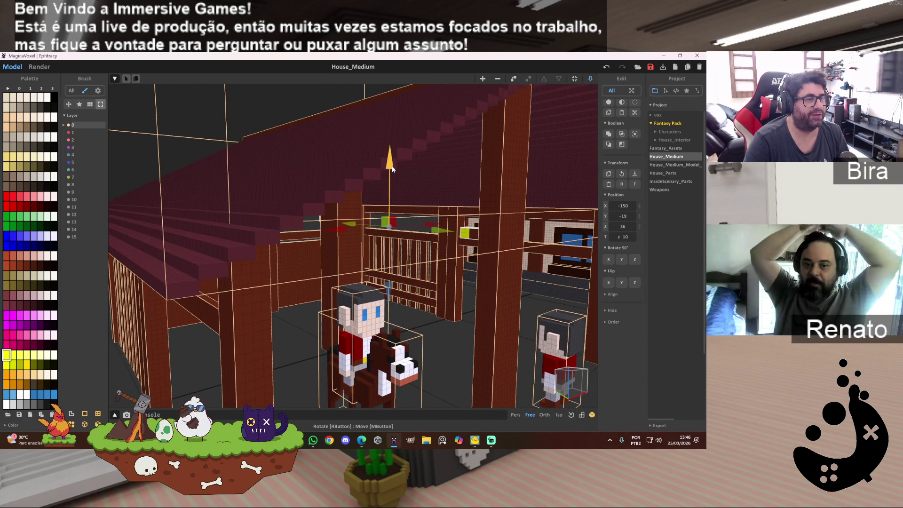
{"action": "scroll", "coordinate": [466, 178], "scroll_direction": "down", "scroll_amount": 5}
{"action": "mouse_move", "coordinate": [466, 175]}
{"action": "right_mouse_down"}
{"action": "mouse_move", "coordinate": [440, 188]}
{"action": "mouse_move", "coordinate": [447, 189]}
{"action": "right_mouse_up"}
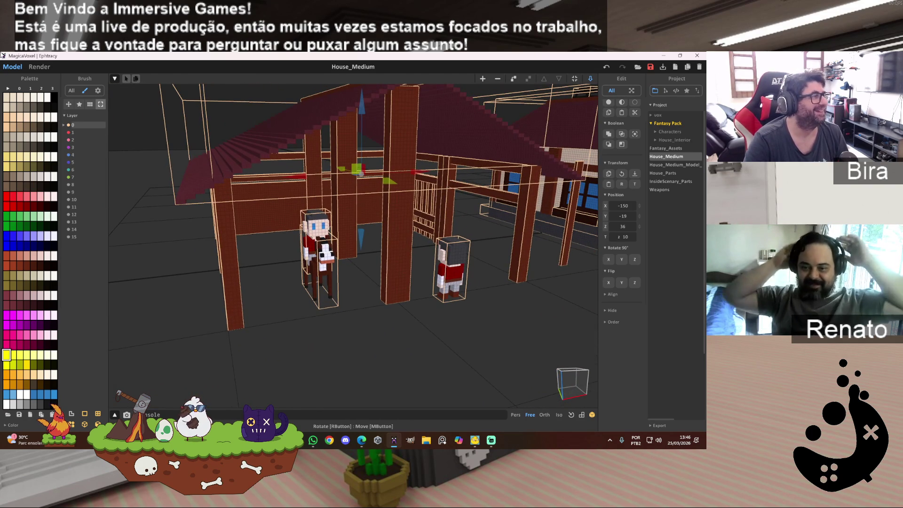
{"action": "left_click", "coordinate": [31, 67]}
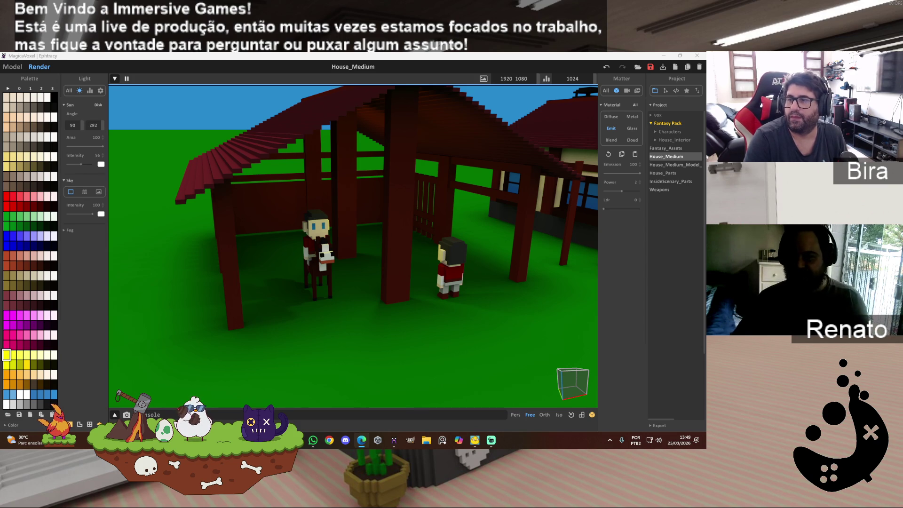
- Bring MagicaVoxel back into focus on the barn and villagers render
{"action": "key", "text": "alt+Tab"}
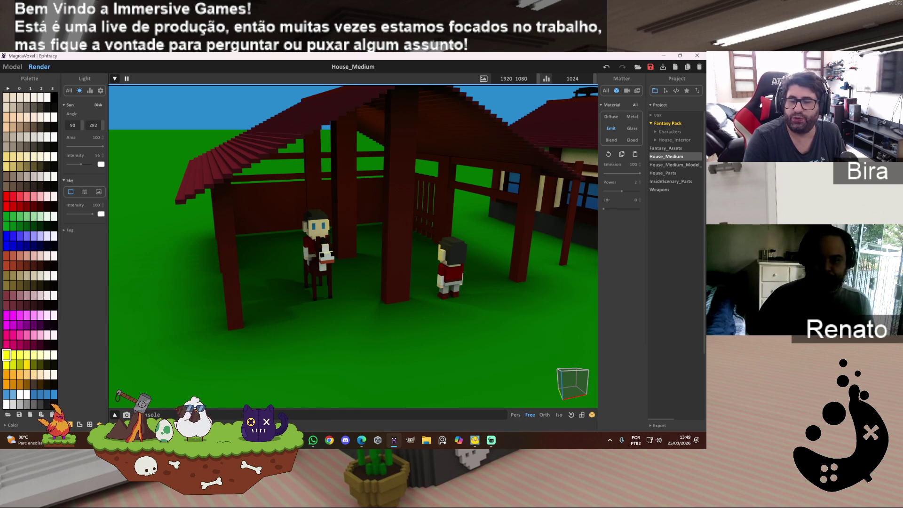
{"action": "key", "text": "alt+Tab"}
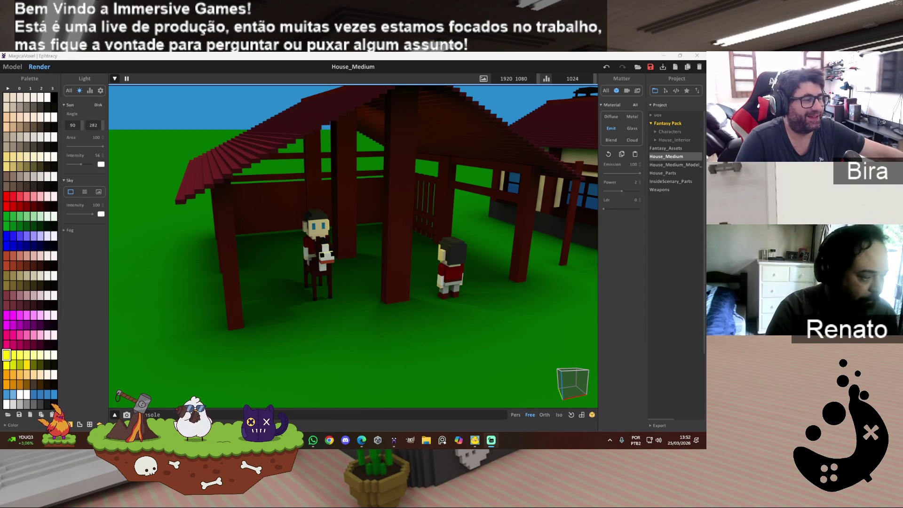
{"action": "scroll", "coordinate": [508, 289], "scroll_direction": "down", "scroll_amount": 5}
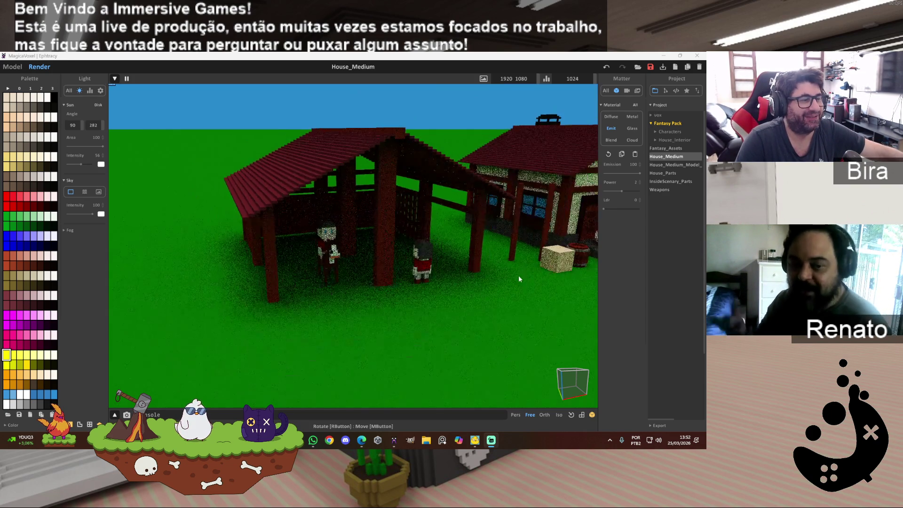
- Orbit the render toward the neighbouring farmhouse, then switch away from MagicaVoxel
{"action": "mouse_move", "coordinate": [364, 296]}
{"action": "right_mouse_down"}
{"action": "mouse_move", "coordinate": [386, 299]}
{"action": "mouse_move", "coordinate": [379, 298]}
{"action": "right_mouse_up"}
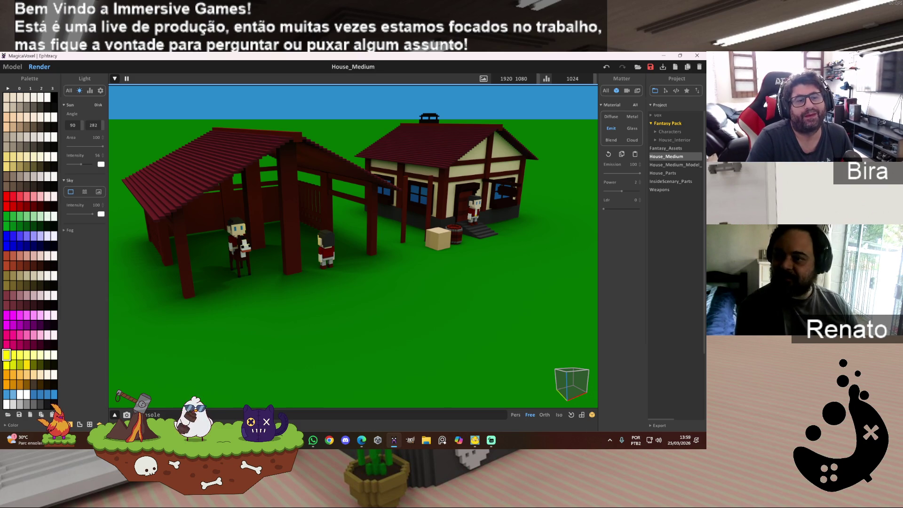
{"action": "key", "text": "alt+Tab"}
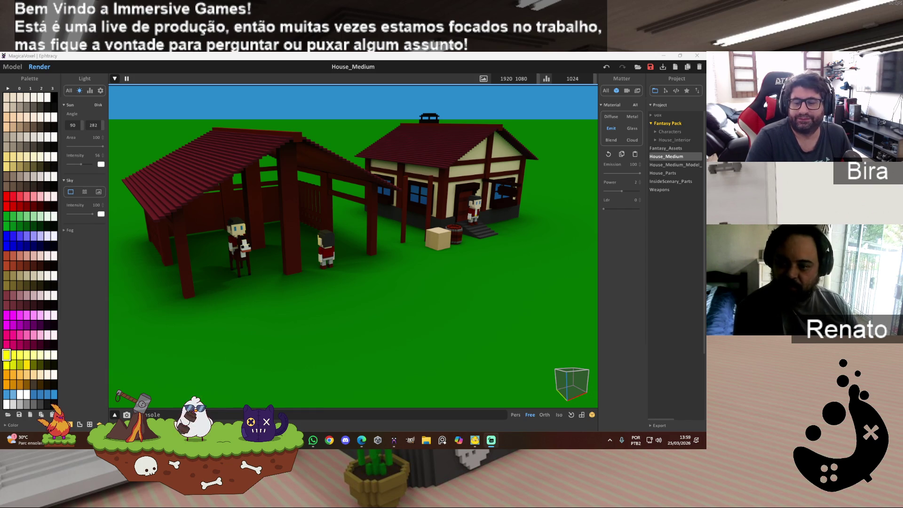
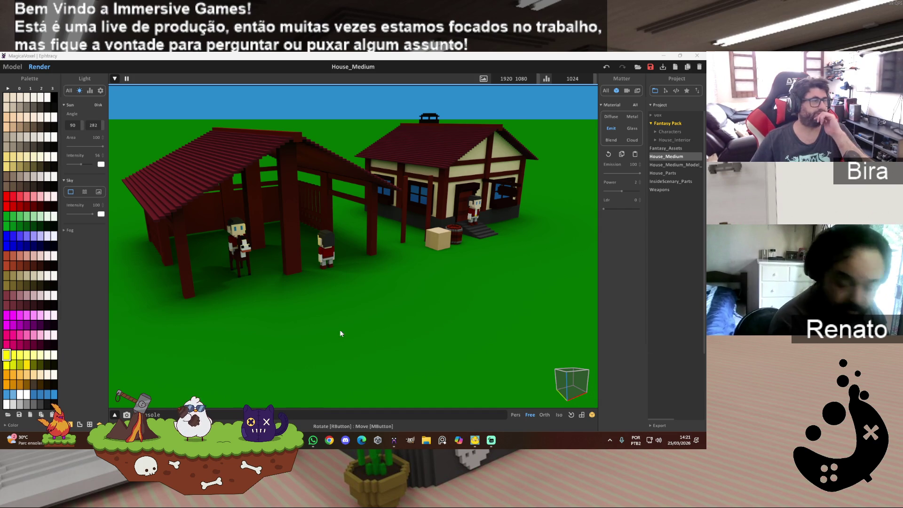
- Leave the render preview for Model mode and face the house front
{"action": "right_click_drag", "start_coordinate": [339, 332], "coordinate": [328, 329]}
{"action": "scroll", "coordinate": [328, 329], "scroll_direction": "down", "scroll_amount": 2}
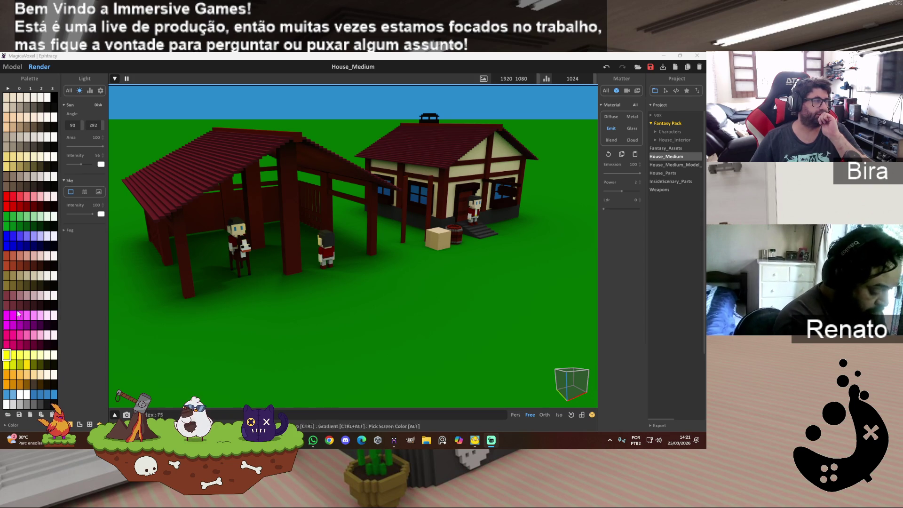
{"action": "left_click", "coordinate": [20, 67]}
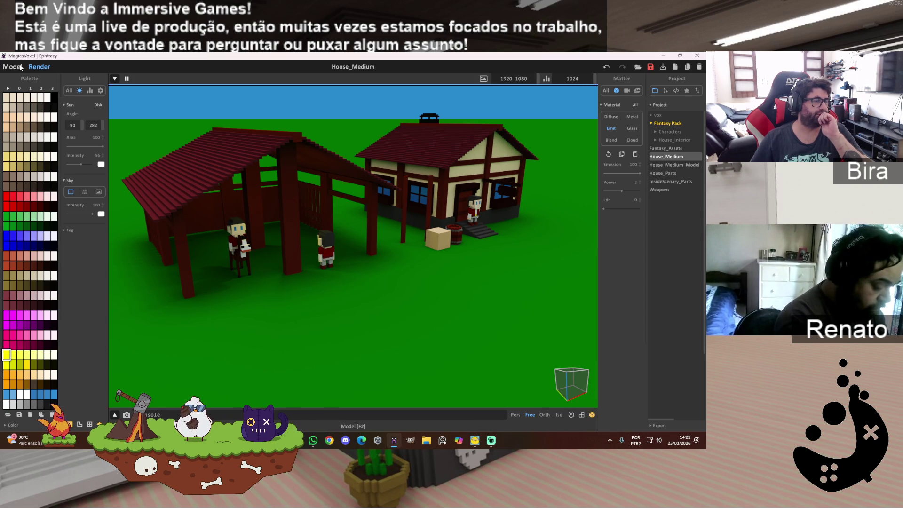
{"action": "left_click", "coordinate": [17, 68]}
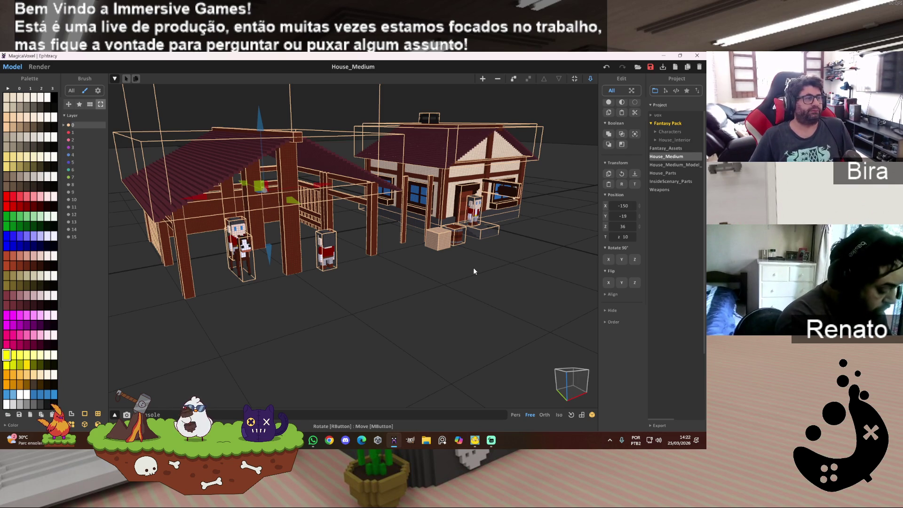
{"action": "mouse_move", "coordinate": [497, 254]}
{"action": "right_mouse_down"}
{"action": "mouse_move", "coordinate": [470, 276]}
{"action": "mouse_move", "coordinate": [459, 263]}
{"action": "mouse_move", "coordinate": [445, 273]}
{"action": "mouse_move", "coordinate": [467, 267]}
{"action": "mouse_move", "coordinate": [456, 264]}
{"action": "mouse_move", "coordinate": [456, 212]}
{"action": "mouse_move", "coordinate": [396, 190]}
{"action": "right_mouse_up"}
{"action": "scroll", "coordinate": [459, 264], "scroll_direction": "up", "scroll_amount": 3}
{"action": "scroll", "coordinate": [440, 264], "scroll_direction": "up", "scroll_amount": 3}
{"action": "scroll", "coordinate": [439, 260], "scroll_direction": "down", "scroll_amount": 3}
{"action": "scroll", "coordinate": [451, 264], "scroll_direction": "up", "scroll_amount": 3}
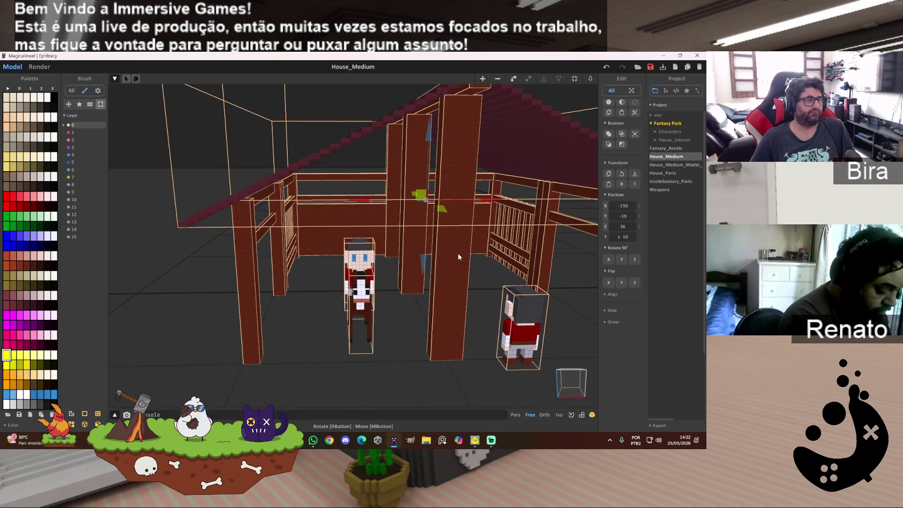
- Fit the tall front pillar's model box to its voxels (4 4 62) and return to world mode
{"action": "left_click", "coordinate": [458, 253]}
{"action": "key", "text": "Tab"}
{"action": "left_click", "coordinate": [85, 141]}
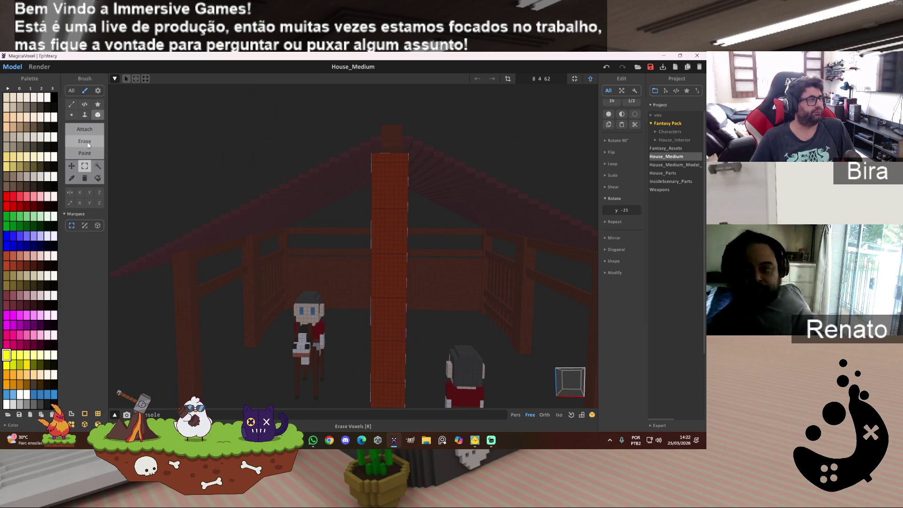
{"action": "left_click", "coordinate": [85, 115]}
{"action": "mouse_move", "coordinate": [411, 234]}
{"action": "right_mouse_down"}
{"action": "mouse_move", "coordinate": [427, 234]}
{"action": "mouse_move", "coordinate": [392, 248]}
{"action": "mouse_move", "coordinate": [447, 248]}
{"action": "mouse_move", "coordinate": [391, 250]}
{"action": "mouse_move", "coordinate": [448, 255]}
{"action": "mouse_move", "coordinate": [445, 223]}
{"action": "mouse_move", "coordinate": [467, 253]}
{"action": "mouse_move", "coordinate": [434, 219]}
{"action": "right_mouse_up"}
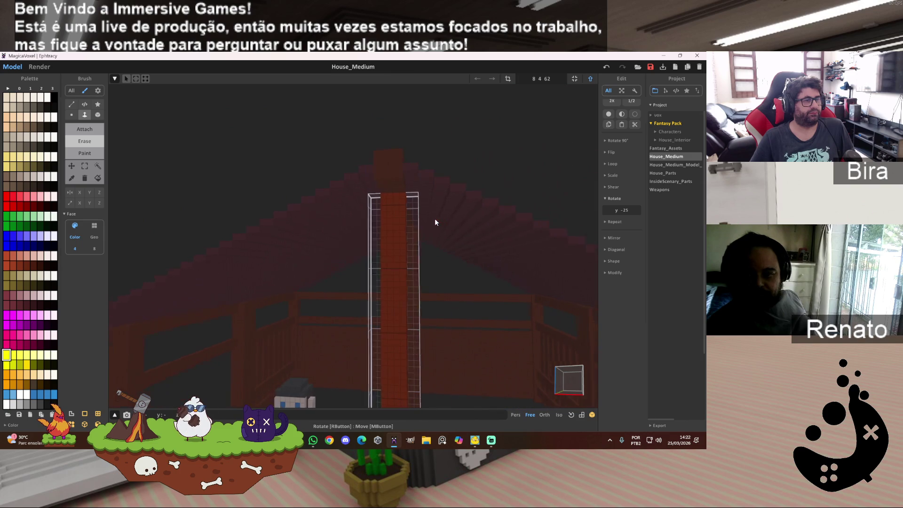
{"action": "left_click", "coordinate": [577, 80]}
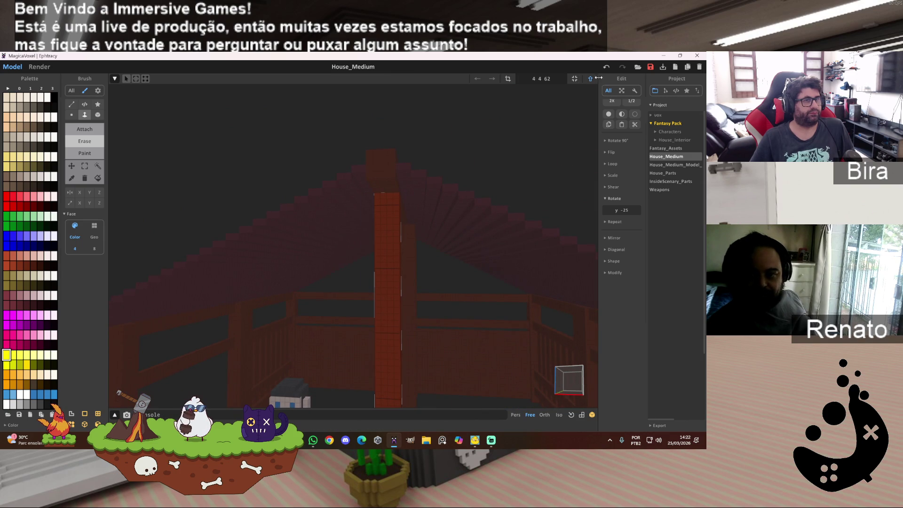
{"action": "key", "text": "Tab"}
{"action": "scroll", "coordinate": [483, 266], "scroll_direction": "up", "scroll_amount": 5}
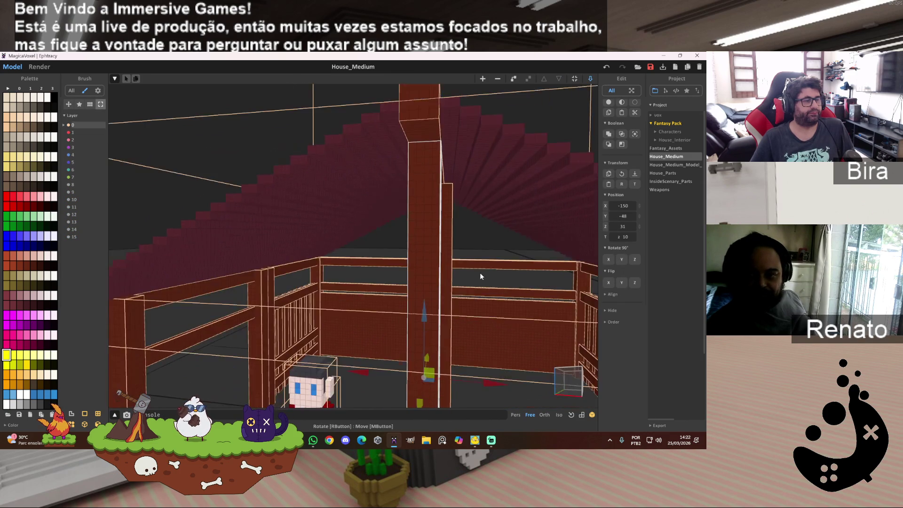
- Delete the stable's front pillar
{"action": "scroll", "coordinate": [485, 275], "scroll_direction": "up", "scroll_amount": 1}
{"action": "scroll", "coordinate": [485, 277], "scroll_direction": "up", "scroll_amount": 8}
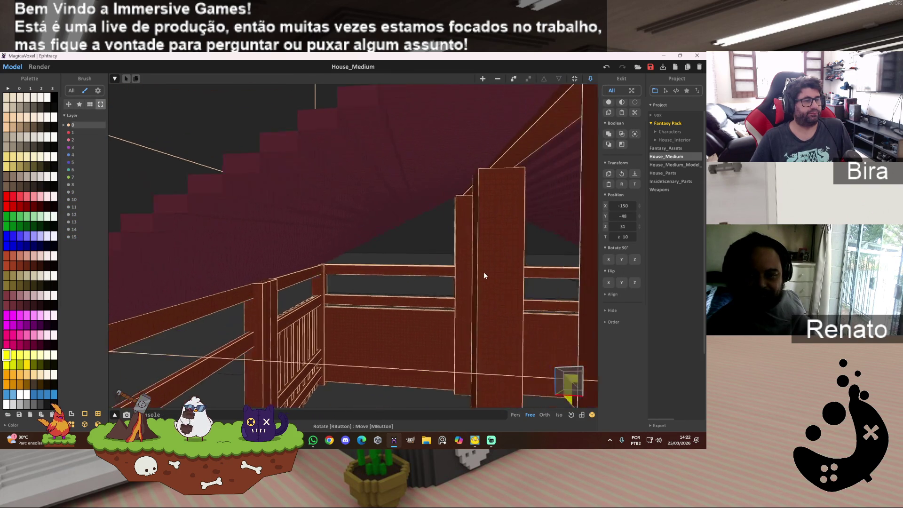
{"action": "scroll", "coordinate": [518, 277], "scroll_direction": "down", "scroll_amount": 10}
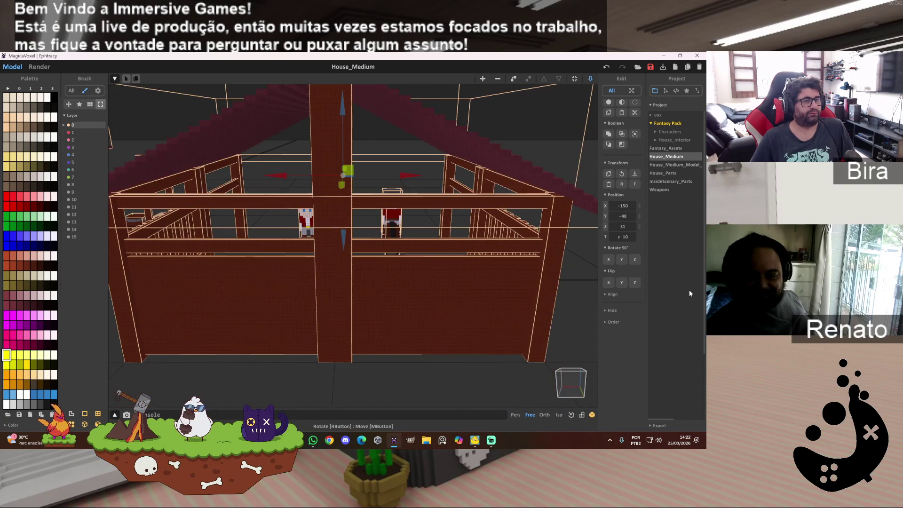
{"action": "left_click", "coordinate": [342, 276]}
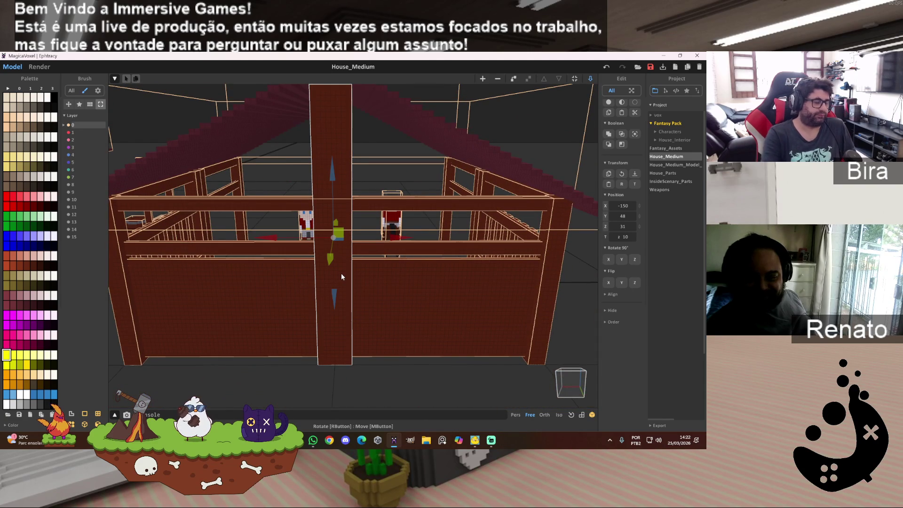
{"action": "key", "text": "Delete"}
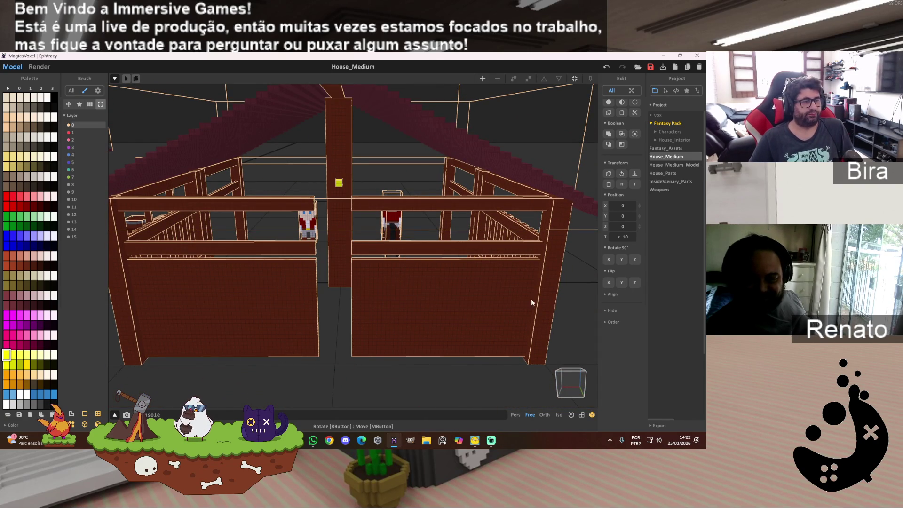
- Move the right corner pillar to the front centre at X -150 and raise it to the roof
{"action": "left_click", "coordinate": [548, 295]}
{"action": "left_click_drag", "start_coordinate": [482, 285], "coordinate": [272, 296]}
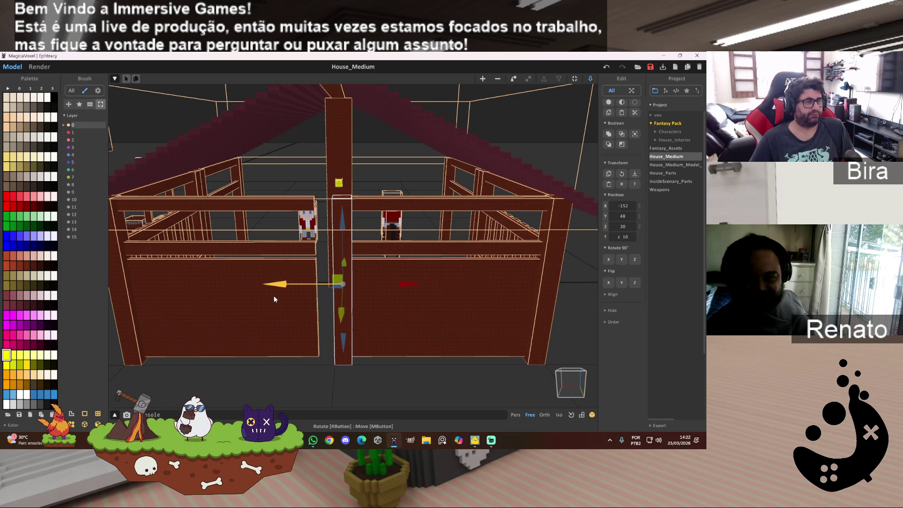
{"action": "left_click", "coordinate": [122, 305]}
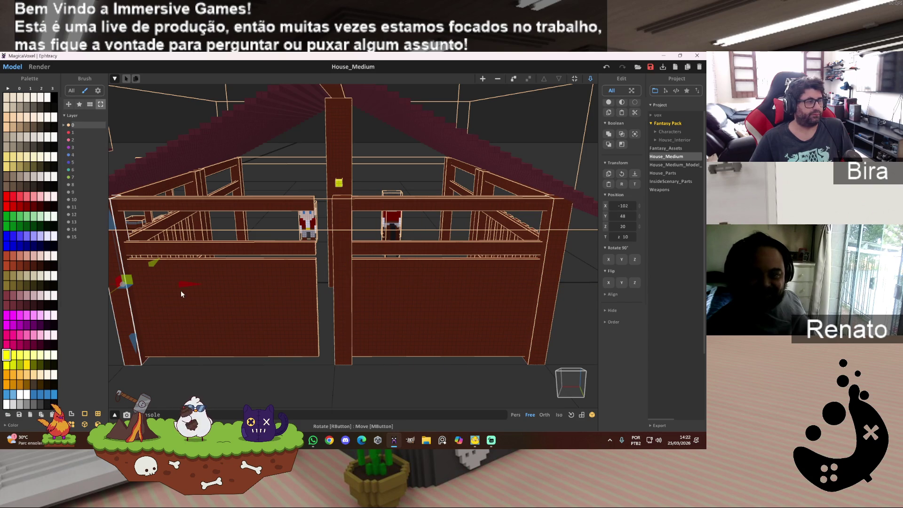
{"action": "left_click", "coordinate": [346, 282]}
{"action": "left_click_drag", "start_coordinate": [415, 287], "coordinate": [392, 288]}
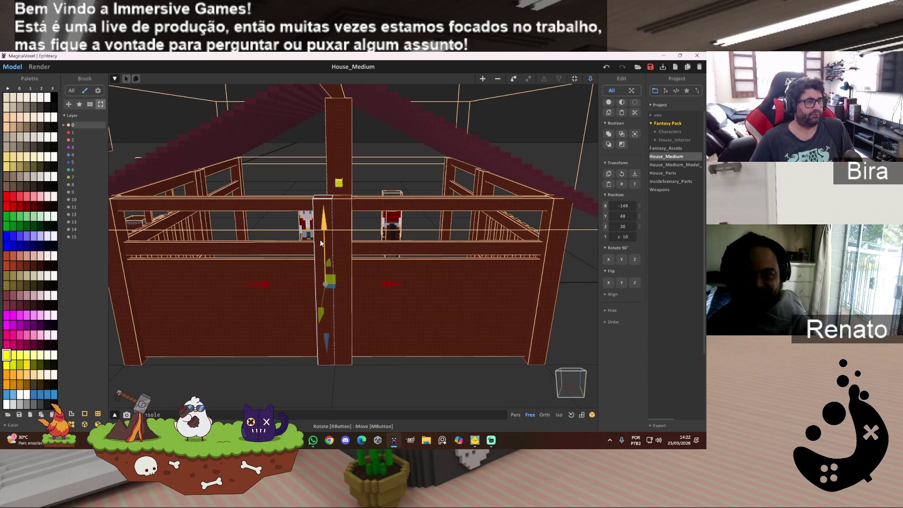
{"action": "left_click_drag", "start_coordinate": [319, 228], "coordinate": [337, 117]}
{"action": "mouse_move", "coordinate": [337, 120]}
{"action": "right_mouse_down"}
{"action": "mouse_move", "coordinate": [383, 137]}
{"action": "mouse_move", "coordinate": [394, 121]}
{"action": "mouse_move", "coordinate": [377, 113]}
{"action": "mouse_move", "coordinate": [377, 131]}
{"action": "right_mouse_up"}
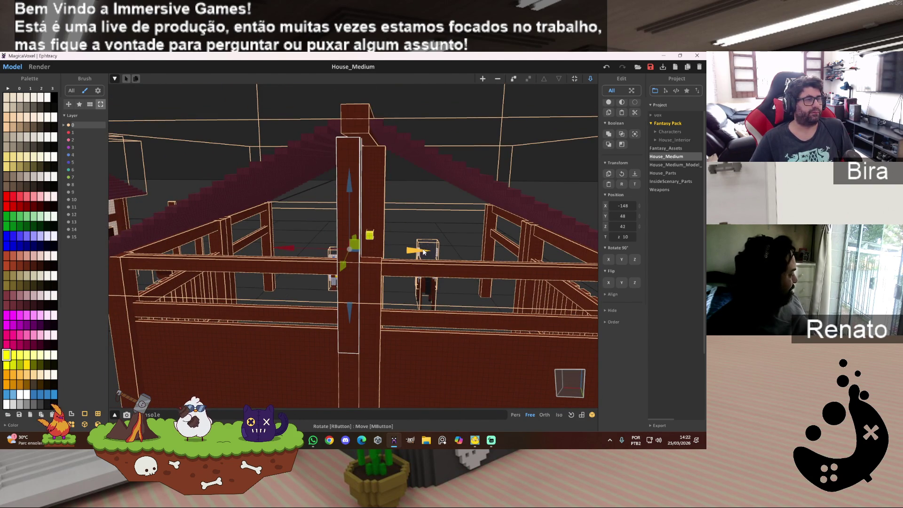
{"action": "left_click_drag", "start_coordinate": [424, 252], "coordinate": [435, 253]}
{"action": "scroll", "coordinate": [439, 272], "scroll_direction": "up", "scroll_amount": 10}
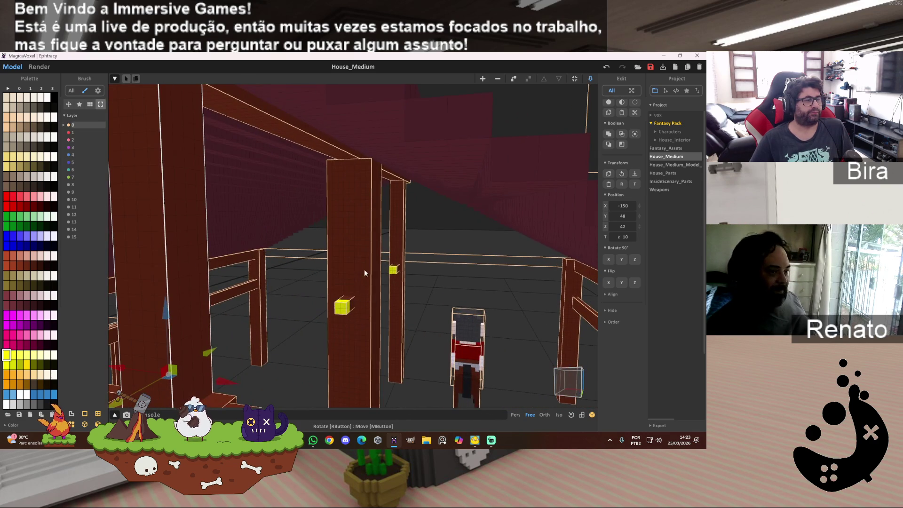
- Slim the centre pillar by erasing three voxel layers and fit its model size to 4 4 62
{"action": "double_click", "coordinate": [361, 261]}
{"action": "mouse_move", "coordinate": [362, 260]}
{"action": "right_mouse_down"}
{"action": "mouse_move", "coordinate": [394, 324]}
{"action": "mouse_move", "coordinate": [360, 268]}
{"action": "mouse_move", "coordinate": [382, 289]}
{"action": "mouse_move", "coordinate": [449, 288]}
{"action": "mouse_move", "coordinate": [421, 263]}
{"action": "mouse_move", "coordinate": [462, 287]}
{"action": "mouse_move", "coordinate": [503, 290]}
{"action": "mouse_move", "coordinate": [518, 282]}
{"action": "right_mouse_up"}
{"action": "scroll", "coordinate": [388, 317], "scroll_direction": "down", "scroll_amount": 5}
{"action": "left_click", "coordinate": [438, 260]}
{"action": "left_click", "coordinate": [473, 292]}
{"action": "left_click", "coordinate": [467, 282]}
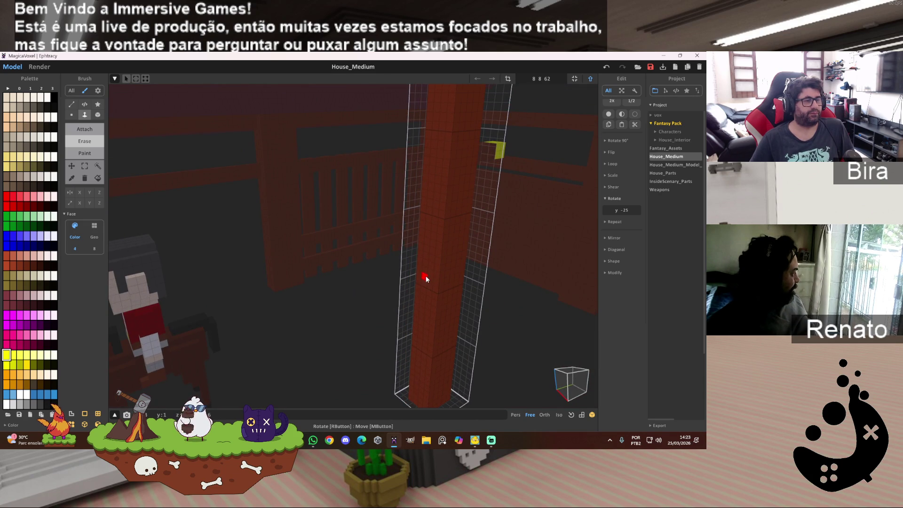
{"action": "left_click", "coordinate": [575, 79]}
{"action": "mouse_move", "coordinate": [560, 136]}
{"action": "right_mouse_down"}
{"action": "mouse_move", "coordinate": [546, 168]}
{"action": "mouse_move", "coordinate": [536, 148]}
{"action": "mouse_move", "coordinate": [558, 148]}
{"action": "mouse_move", "coordinate": [589, 170]}
{"action": "right_mouse_up"}
{"action": "scroll", "coordinate": [589, 170], "scroll_direction": "down", "scroll_amount": 5}
- Preview the stable in the rendered view from a new angle
{"action": "key", "text": "Tab"}
{"action": "right_click_drag", "start_coordinate": [499, 247], "coordinate": [561, 254]}
{"action": "scroll", "coordinate": [574, 254], "scroll_direction": "down", "scroll_amount": 6}
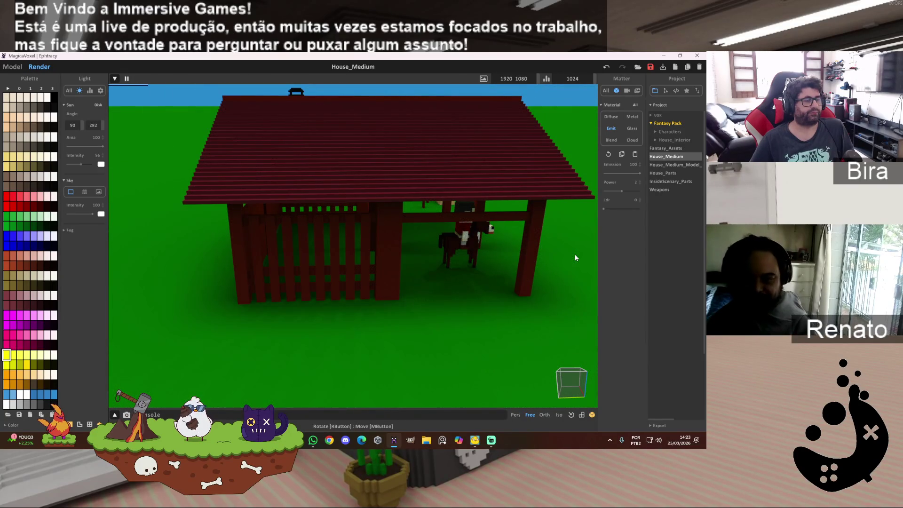
- Return from the render preview to Model mode, viewing the fence posts beneath the beam
{"action": "right_click_drag", "start_coordinate": [575, 253], "coordinate": [575, 255]}
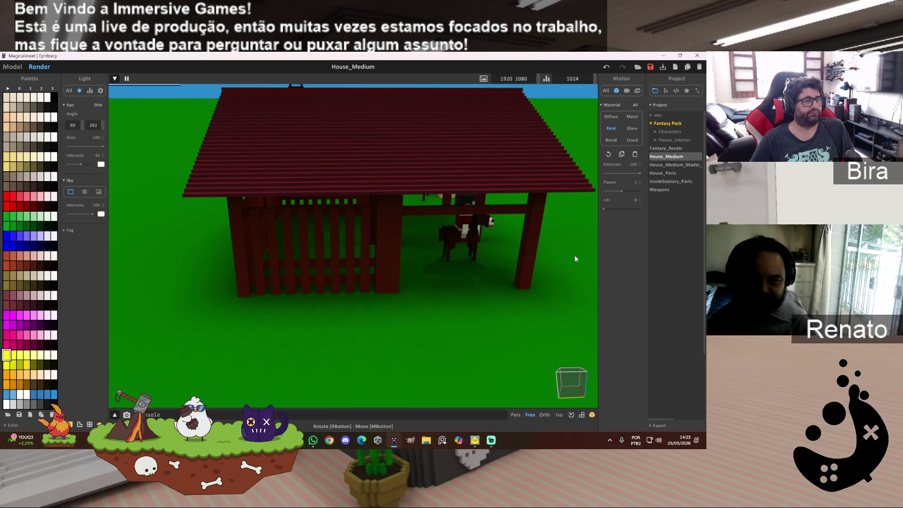
{"action": "scroll", "coordinate": [574, 255], "scroll_direction": "up", "scroll_amount": 6}
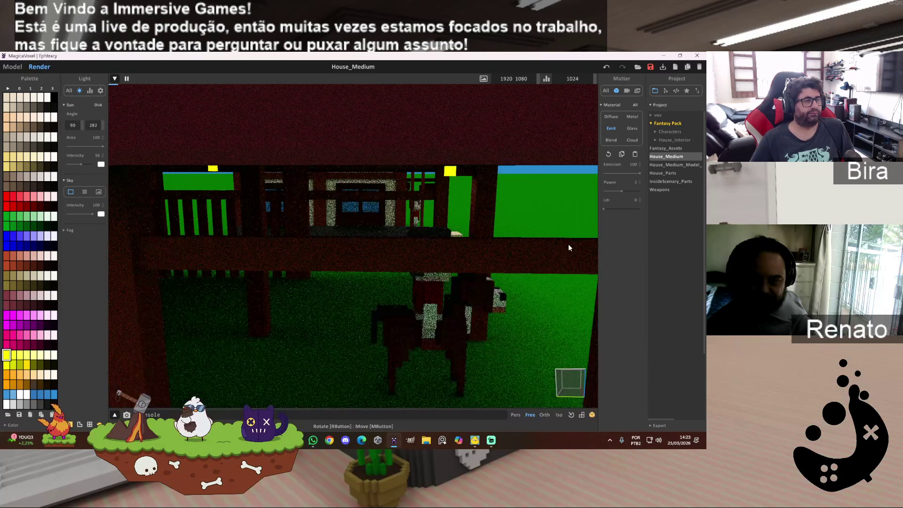
{"action": "scroll", "coordinate": [569, 244], "scroll_direction": "up", "scroll_amount": 4}
{"action": "scroll", "coordinate": [569, 244], "scroll_direction": "down", "scroll_amount": 4}
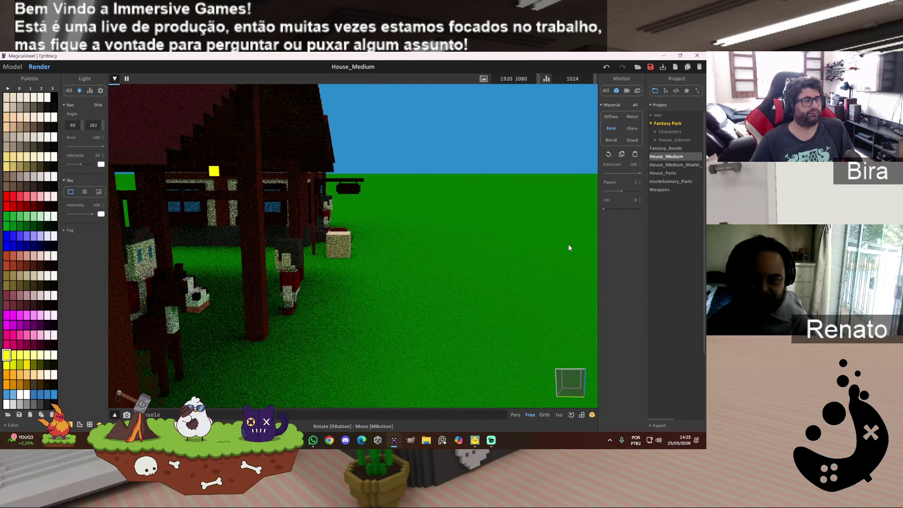
{"action": "scroll", "coordinate": [568, 244], "scroll_direction": "down", "scroll_amount": 2}
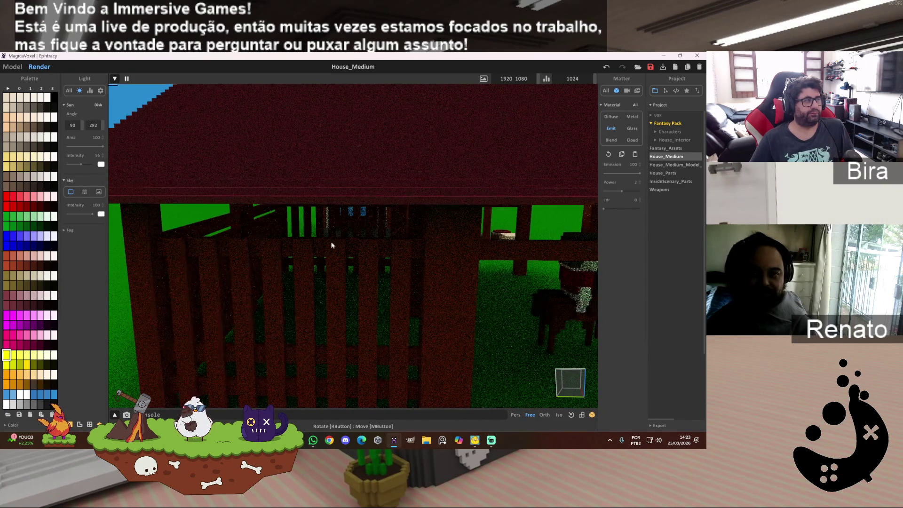
{"action": "key", "text": "Tab"}
{"action": "mouse_move", "coordinate": [497, 261]}
{"action": "right_mouse_down"}
{"action": "mouse_move", "coordinate": [512, 299]}
{"action": "mouse_move", "coordinate": [498, 253]}
{"action": "mouse_move", "coordinate": [496, 267]}
{"action": "right_mouse_up"}
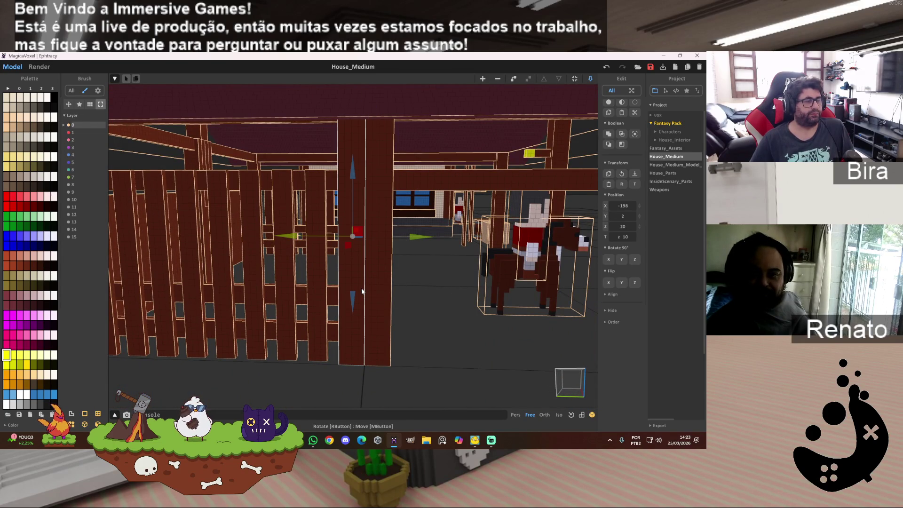
- Slide the vertical fence post two voxels sideways
{"action": "key", "text": "Delete"}
{"action": "left_click", "coordinate": [373, 300]}
{"action": "left_click_drag", "start_coordinate": [450, 239], "coordinate": [434, 240]}
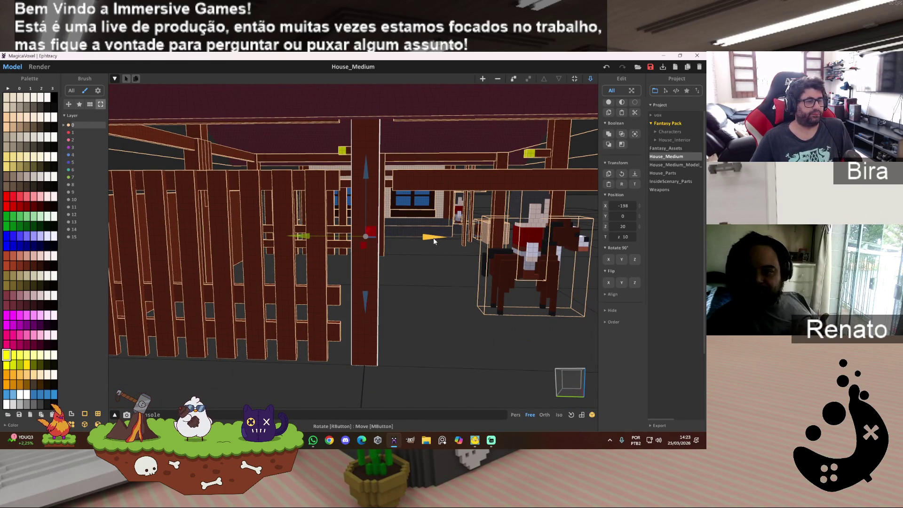
{"action": "mouse_move", "coordinate": [443, 275]}
{"action": "right_mouse_down"}
{"action": "mouse_move", "coordinate": [414, 272]}
{"action": "mouse_move", "coordinate": [445, 271]}
{"action": "mouse_move", "coordinate": [419, 289]}
{"action": "right_mouse_up"}
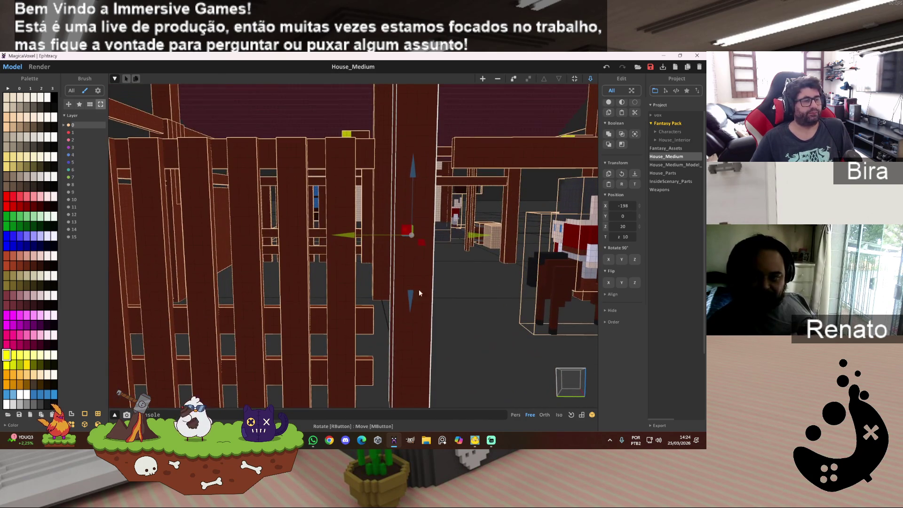
- Resize the fence crossbar to 44 voxels and realign it in the scene
{"action": "double_click", "coordinate": [370, 318]}
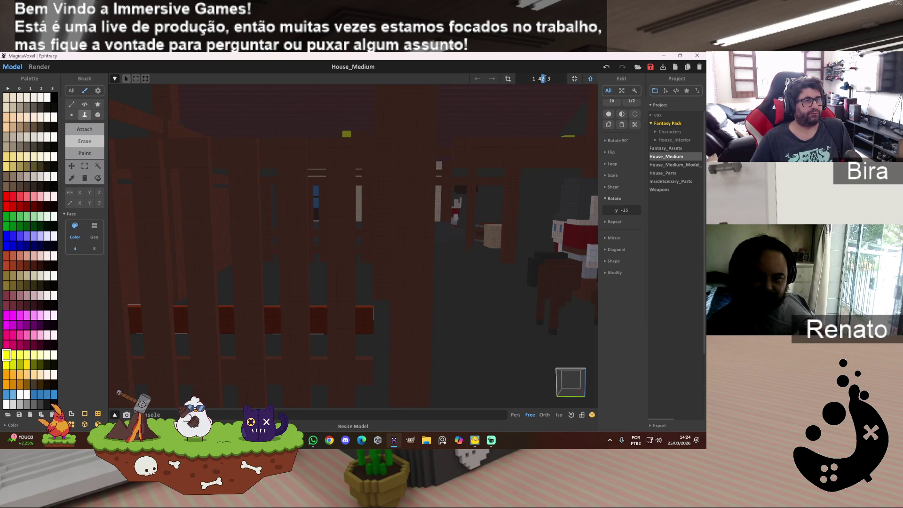
{"action": "type", "text": "4"}
{"action": "key", "text": "Return"}
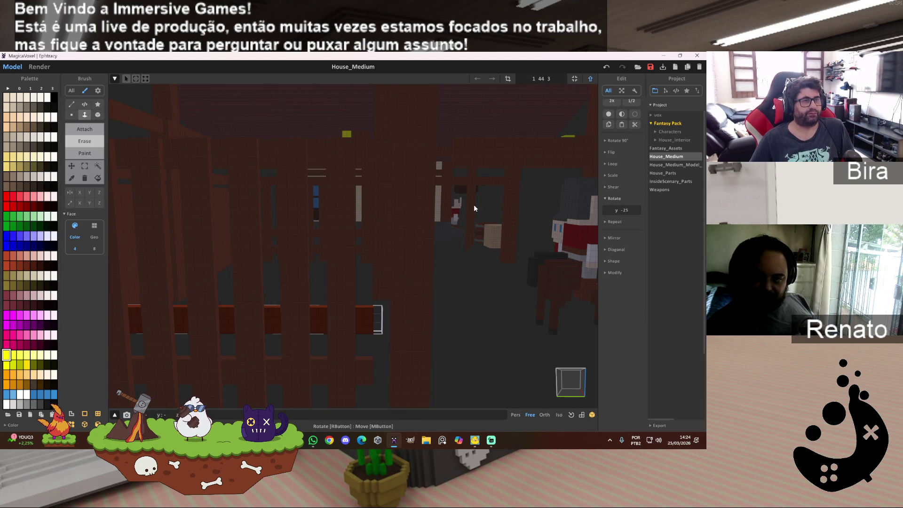
{"action": "scroll", "coordinate": [441, 205], "scroll_direction": "down", "scroll_amount": 4}
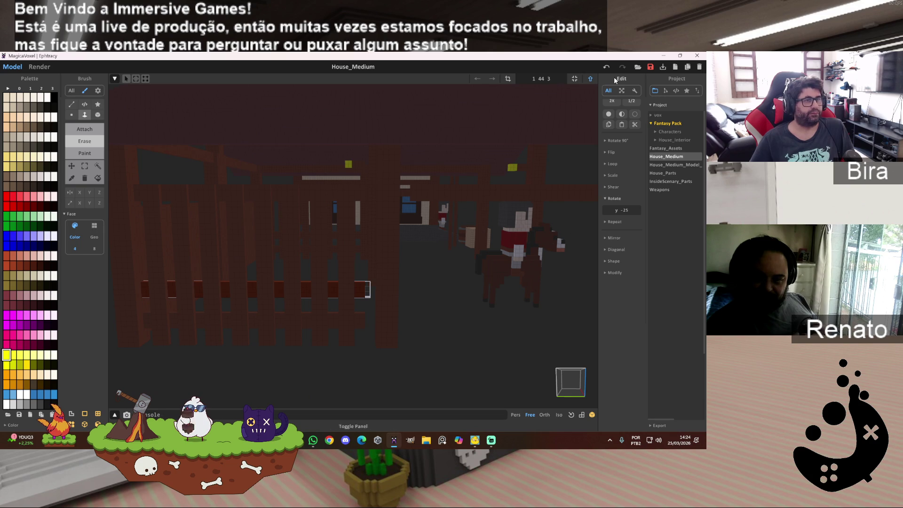
{"action": "left_click", "coordinate": [591, 79]}
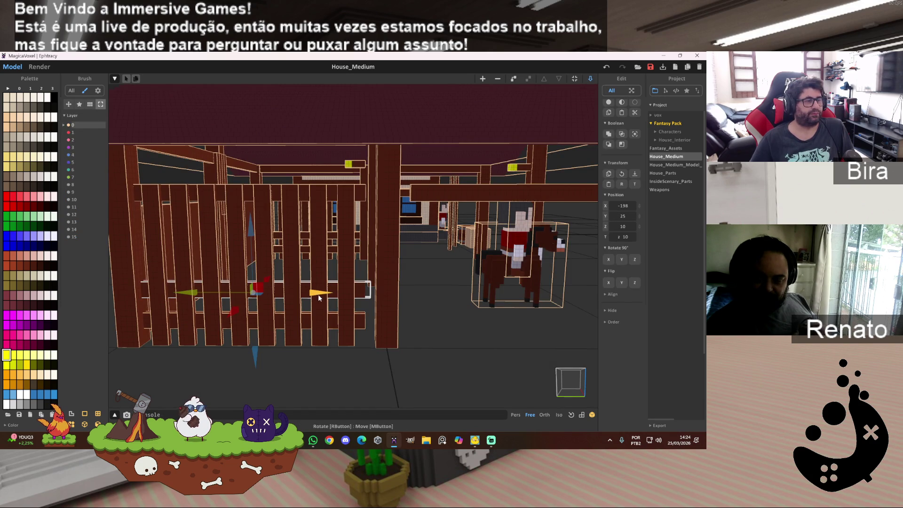
{"action": "left_click_drag", "start_coordinate": [319, 297], "coordinate": [323, 298]}
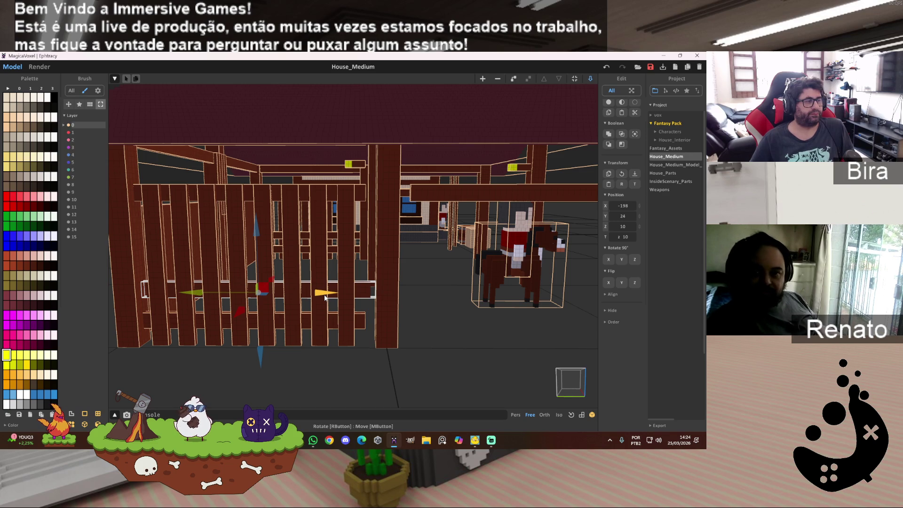
{"action": "key", "text": "Left"}
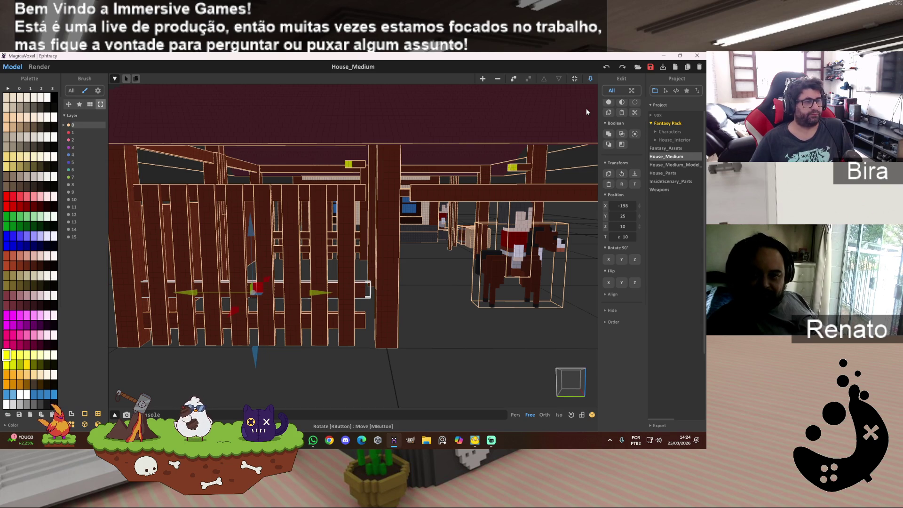
- Nudge the fence post right and back left so the pieces meet, then deselect it
{"action": "key", "text": "Tab"}
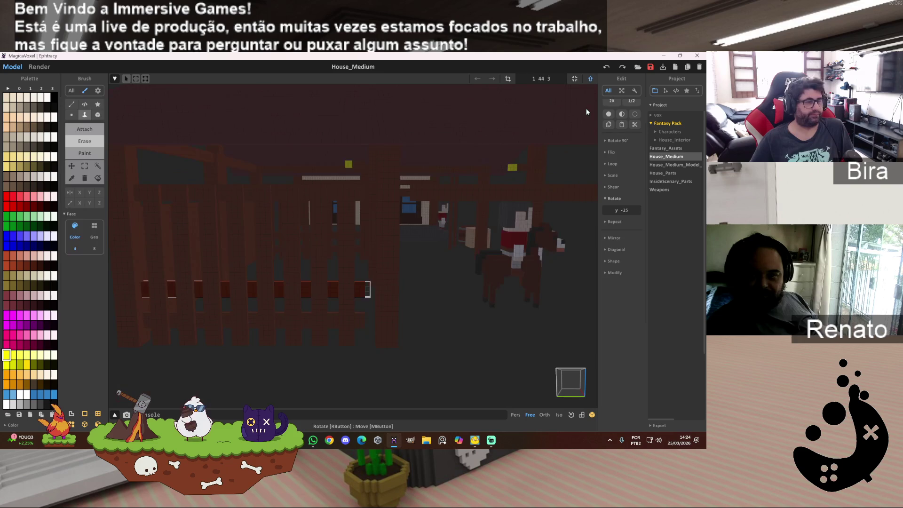
{"action": "key", "text": "Tab"}
{"action": "key", "text": "Right"}
{"action": "key", "text": "Right"}
{"action": "key", "text": "Left"}
{"action": "key", "text": "Left"}
{"action": "key", "text": "Left"}
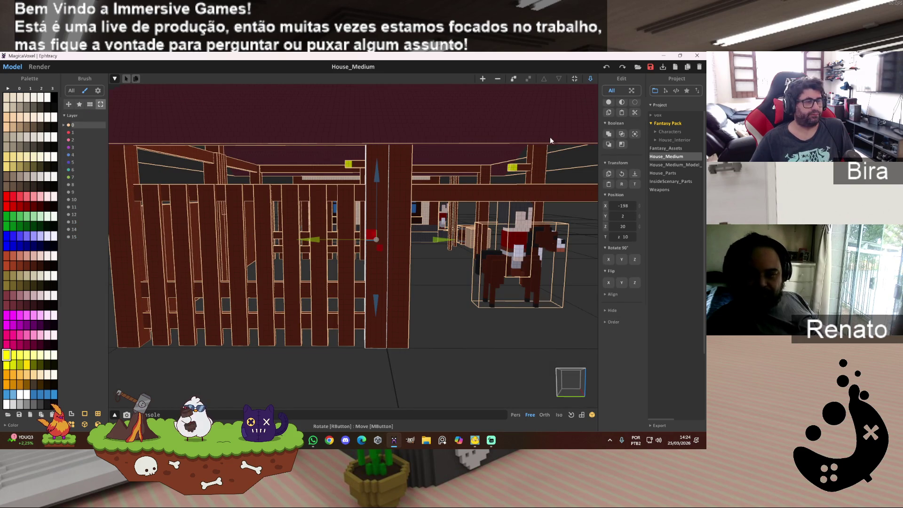
{"action": "scroll", "coordinate": [456, 263], "scroll_direction": "down", "scroll_amount": 5}
{"action": "left_click", "coordinate": [416, 274]}
- Orbit around the stable to inspect the house, horse rider and second figure
{"action": "scroll", "coordinate": [436, 270], "scroll_direction": "up", "scroll_amount": 3}
{"action": "right_click_drag", "start_coordinate": [427, 264], "coordinate": [418, 277]}
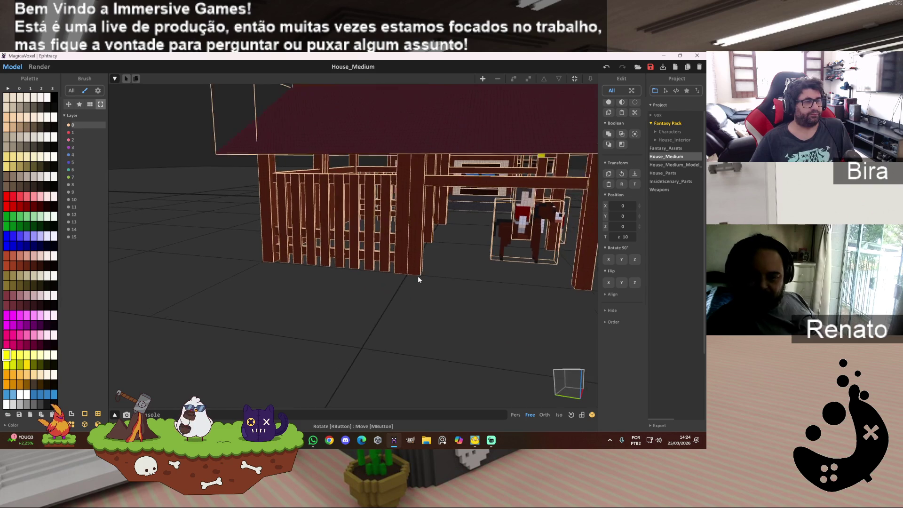
{"action": "scroll", "coordinate": [417, 280], "scroll_direction": "up", "scroll_amount": 5}
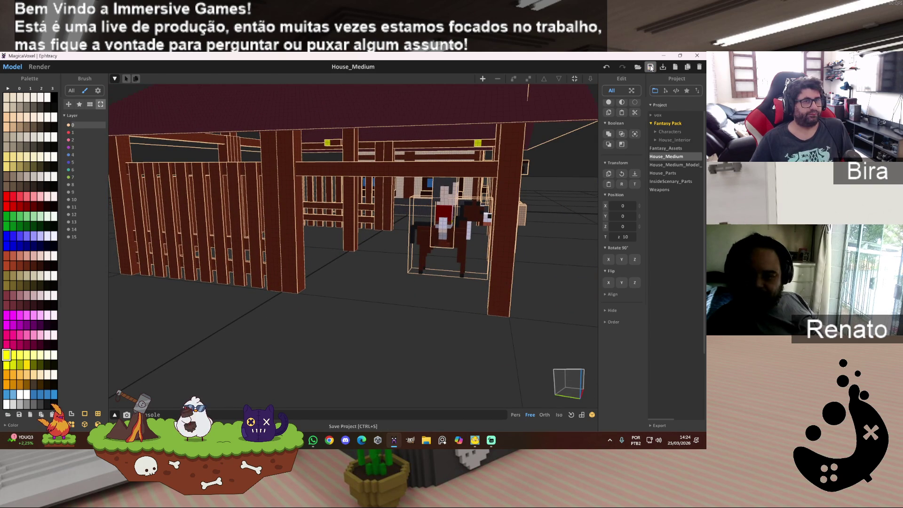
{"action": "mouse_move", "coordinate": [445, 226]}
{"action": "right_mouse_down"}
{"action": "mouse_move", "coordinate": [398, 223]}
{"action": "mouse_move", "coordinate": [419, 225]}
{"action": "mouse_move", "coordinate": [417, 211]}
{"action": "mouse_move", "coordinate": [381, 213]}
{"action": "mouse_move", "coordinate": [410, 229]}
{"action": "right_mouse_up"}
{"action": "scroll", "coordinate": [385, 209], "scroll_direction": "up", "scroll_amount": 5}
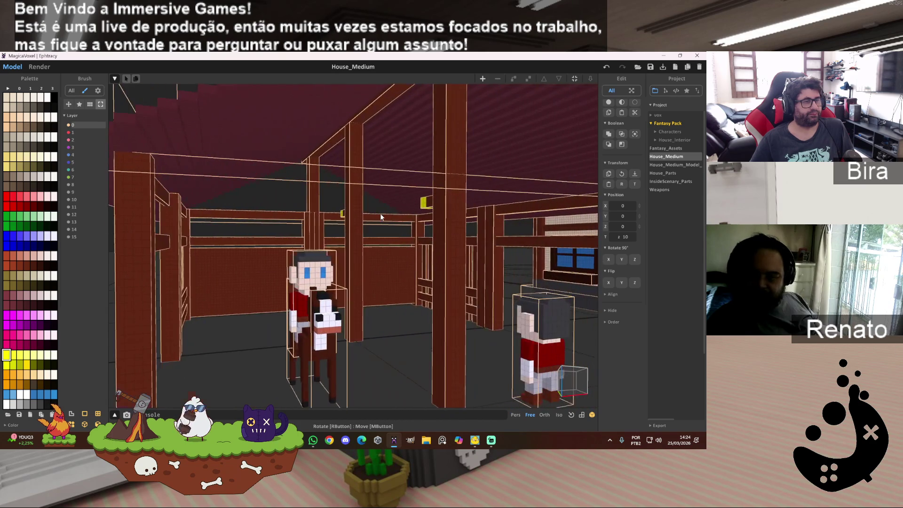
{"action": "scroll", "coordinate": [380, 214], "scroll_direction": "down", "scroll_amount": 5}
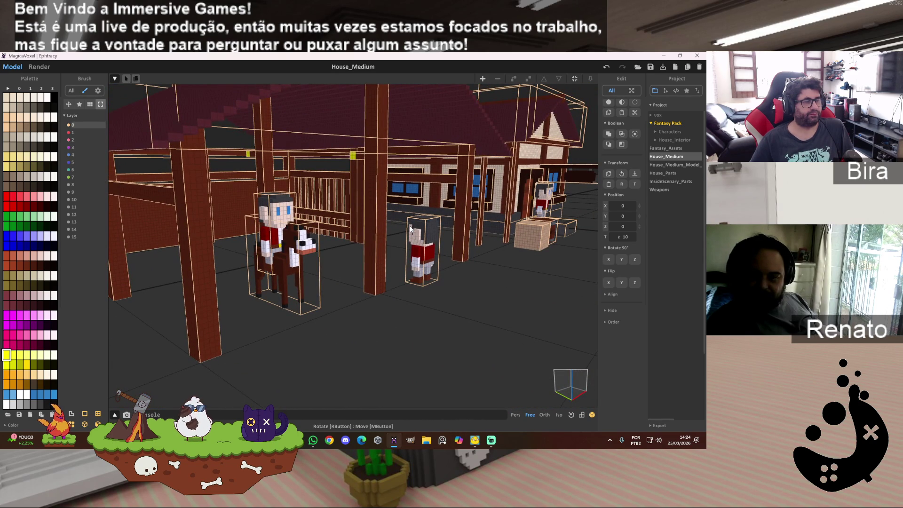
{"action": "right_click_drag", "start_coordinate": [410, 229], "coordinate": [363, 227]}
{"action": "scroll", "coordinate": [364, 227], "scroll_direction": "up", "scroll_amount": 4}
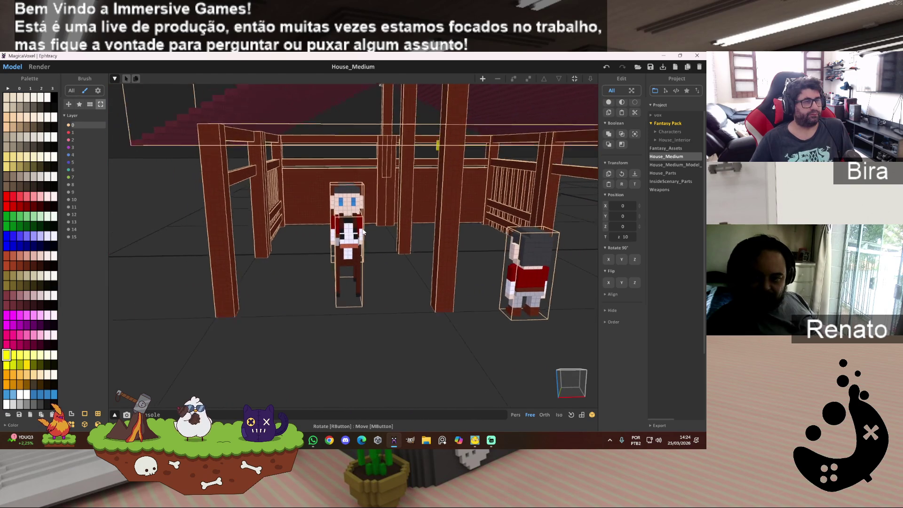
{"action": "scroll", "coordinate": [363, 231], "scroll_direction": "down", "scroll_amount": 3}
{"action": "mouse_move", "coordinate": [363, 232]}
{"action": "right_mouse_down"}
{"action": "mouse_move", "coordinate": [396, 219]}
{"action": "mouse_move", "coordinate": [386, 255]}
{"action": "right_mouse_up"}
{"action": "scroll", "coordinate": [396, 220], "scroll_direction": "up", "scroll_amount": 3}
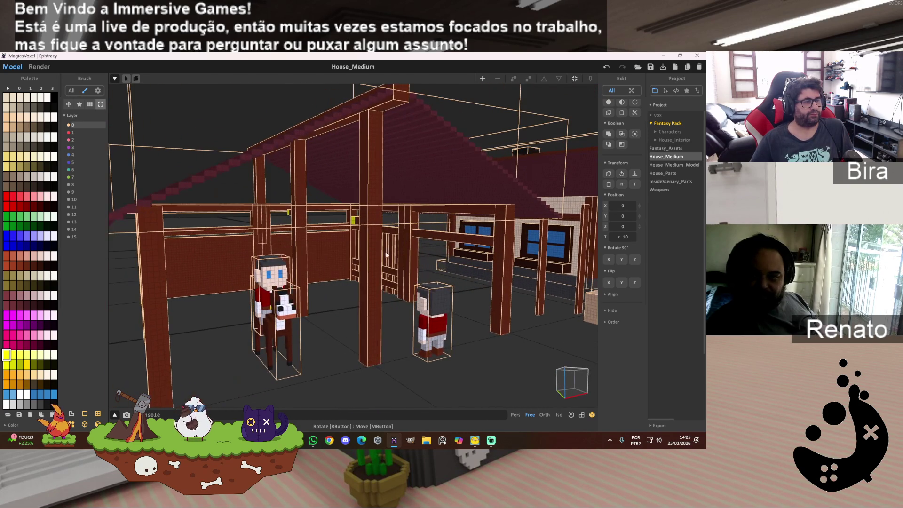
- Rotate the central pillar 90° on Y into a horizontal beam and lower it to Z 38
{"action": "left_click", "coordinate": [375, 264]}
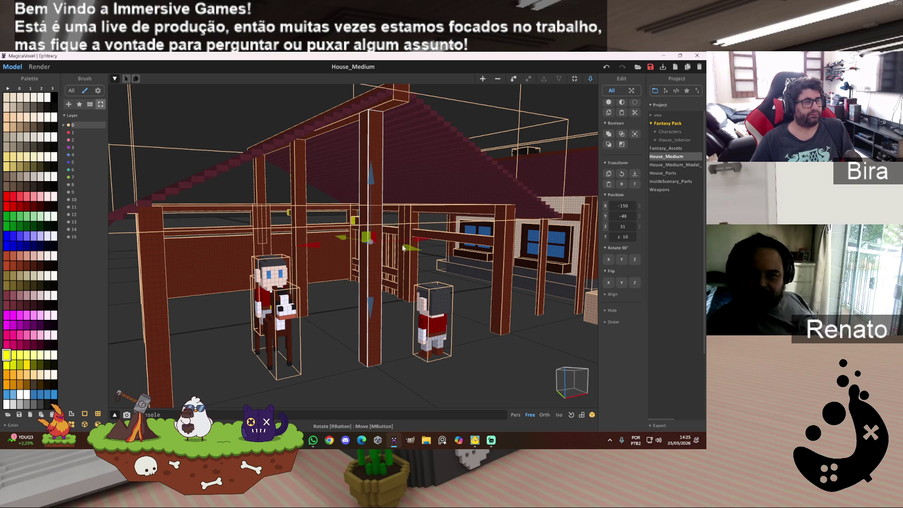
{"action": "left_click_drag", "start_coordinate": [409, 250], "coordinate": [424, 255]}
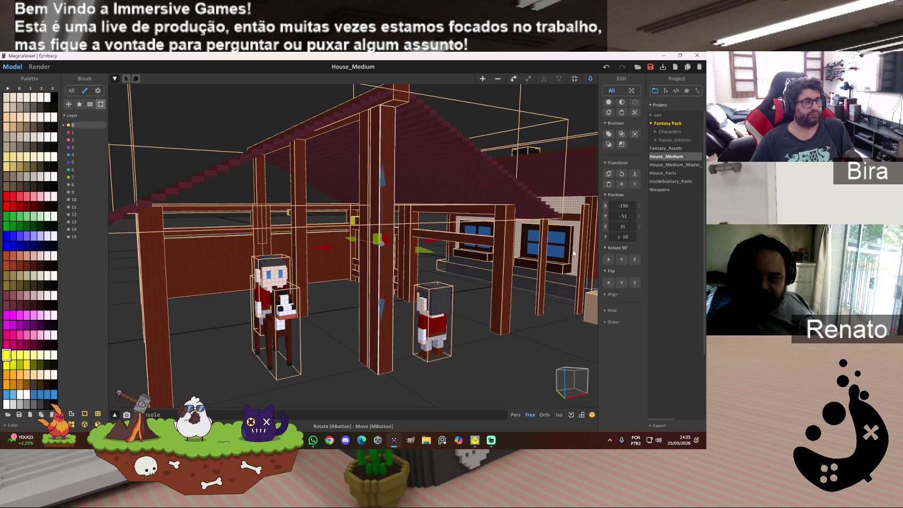
{"action": "left_click", "coordinate": [620, 260]}
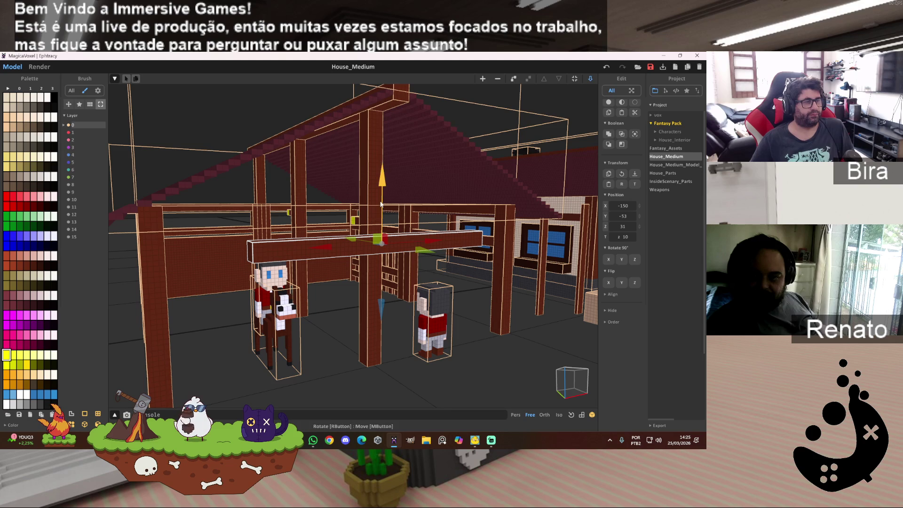
{"action": "left_click_drag", "start_coordinate": [382, 175], "coordinate": [382, 143]}
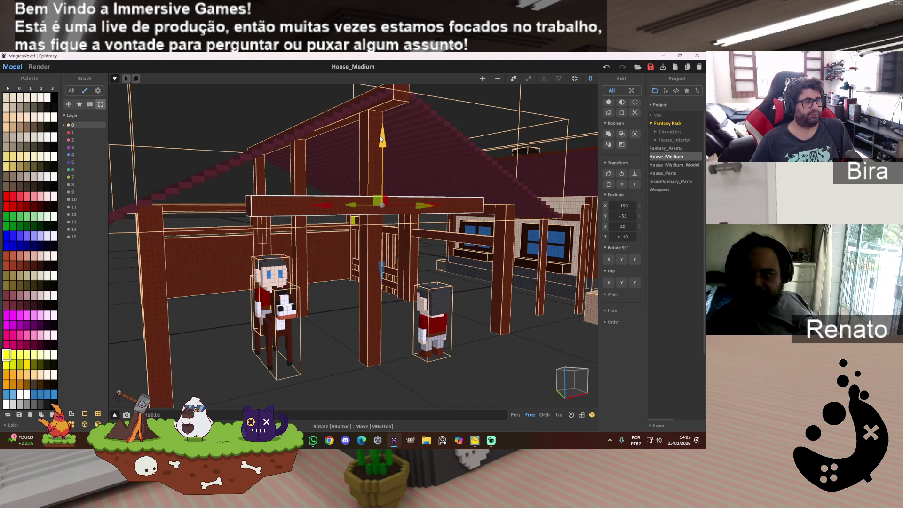
{"action": "mouse_move", "coordinate": [320, 207]}
{"action": "left_mouse_down"}
{"action": "mouse_move", "coordinate": [230, 217]}
{"action": "mouse_move", "coordinate": [253, 217]}
{"action": "left_mouse_up"}
{"action": "left_click_drag", "start_coordinate": [324, 137], "coordinate": [323, 151]}
- Slide the beam along X to about -137 so it spans the front posts
{"action": "right_click_drag", "start_coordinate": [323, 151], "coordinate": [249, 228]}
{"action": "scroll", "coordinate": [249, 229], "scroll_direction": "up", "scroll_amount": 4}
{"action": "scroll", "coordinate": [254, 228], "scroll_direction": "up", "scroll_amount": 2}
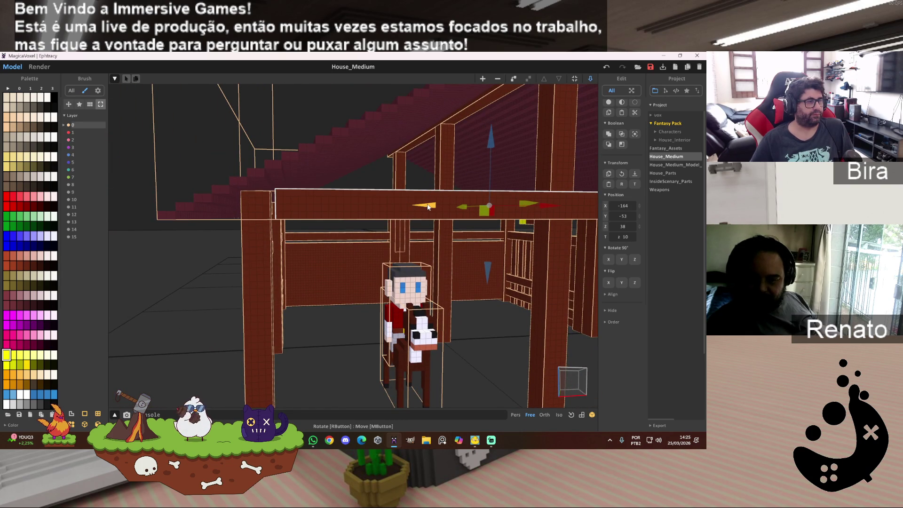
{"action": "mouse_move", "coordinate": [416, 220]}
{"action": "right_mouse_down"}
{"action": "mouse_move", "coordinate": [399, 227]}
{"action": "mouse_move", "coordinate": [399, 219]}
{"action": "right_mouse_up"}
{"action": "left_click_drag", "start_coordinate": [353, 224], "coordinate": [487, 219]}
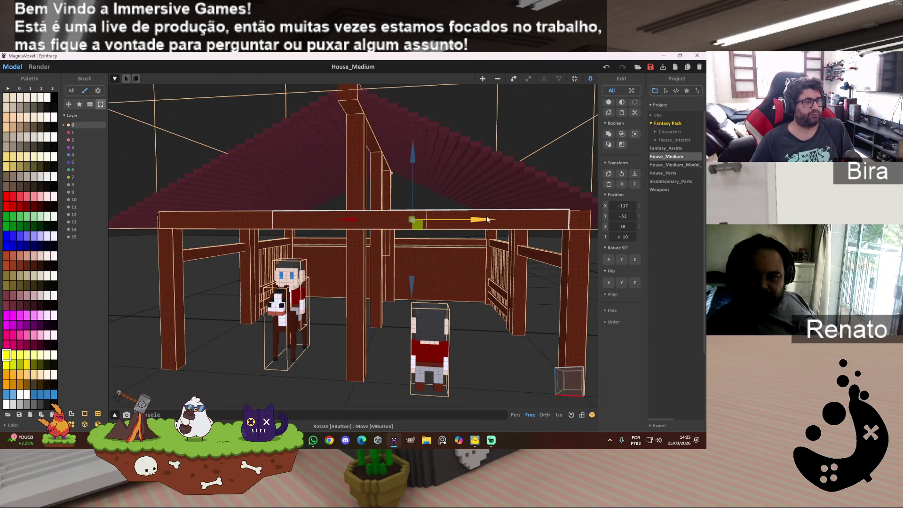
- Inspect the frame's beams from the windowed side and inside the stable
{"action": "left_click", "coordinate": [253, 221]}
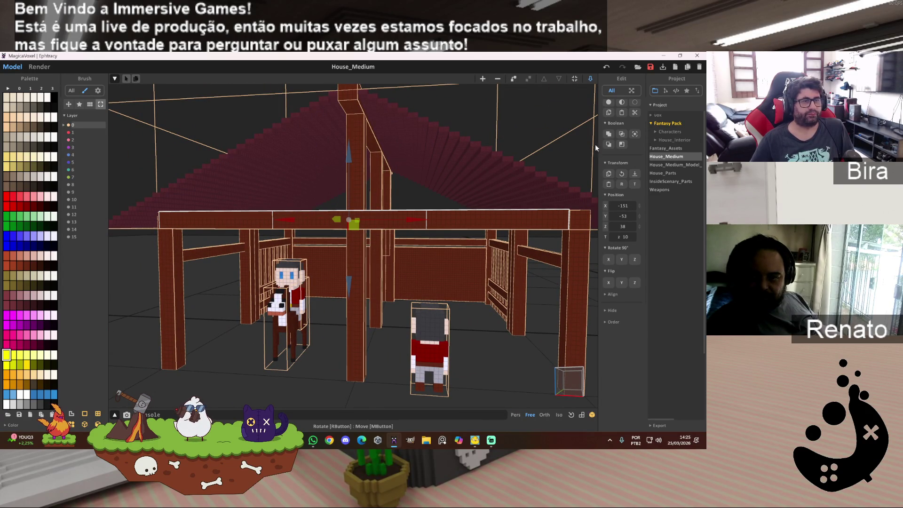
{"action": "mouse_move", "coordinate": [543, 188]}
{"action": "right_mouse_down"}
{"action": "mouse_move", "coordinate": [405, 244]}
{"action": "mouse_move", "coordinate": [412, 242]}
{"action": "right_mouse_up"}
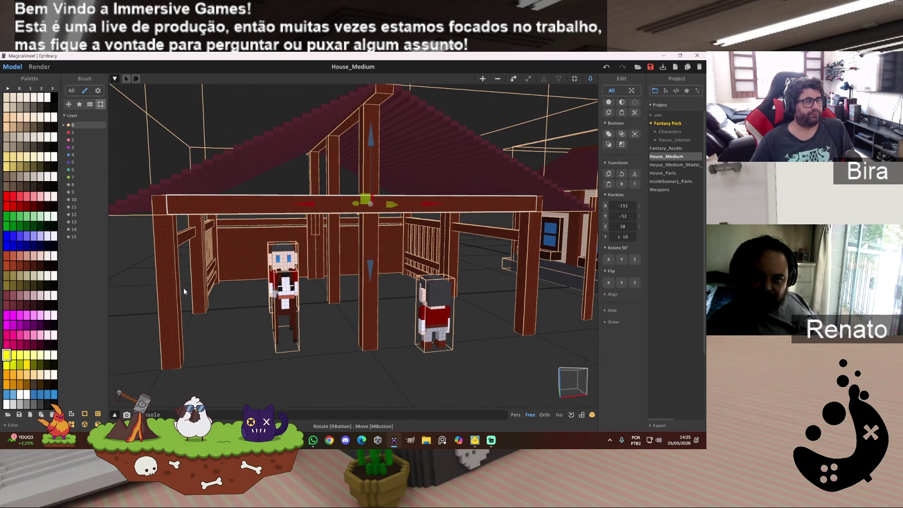
{"action": "left_click", "coordinate": [492, 279]}
{"action": "right_click_drag", "start_coordinate": [492, 278], "coordinate": [465, 270]}
{"action": "scroll", "coordinate": [464, 270], "scroll_direction": "up", "scroll_amount": 5}
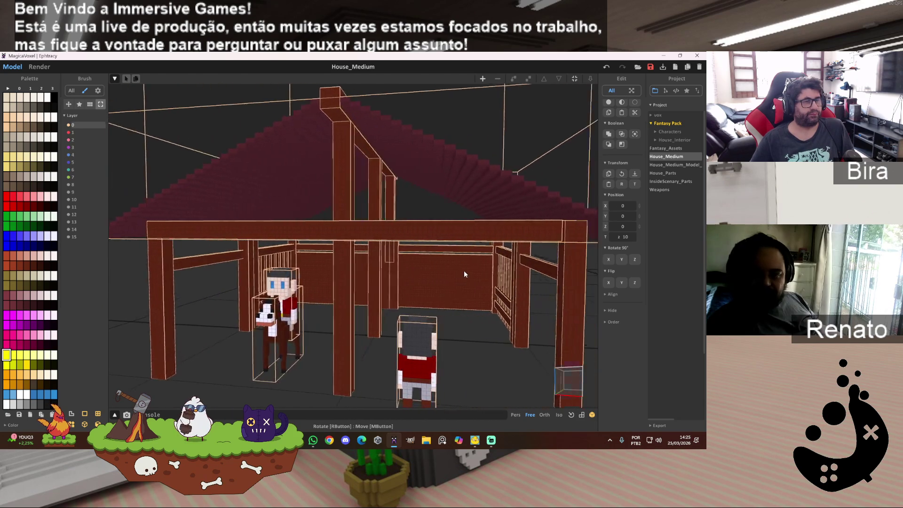
{"action": "scroll", "coordinate": [464, 270], "scroll_direction": "down", "scroll_amount": 3}
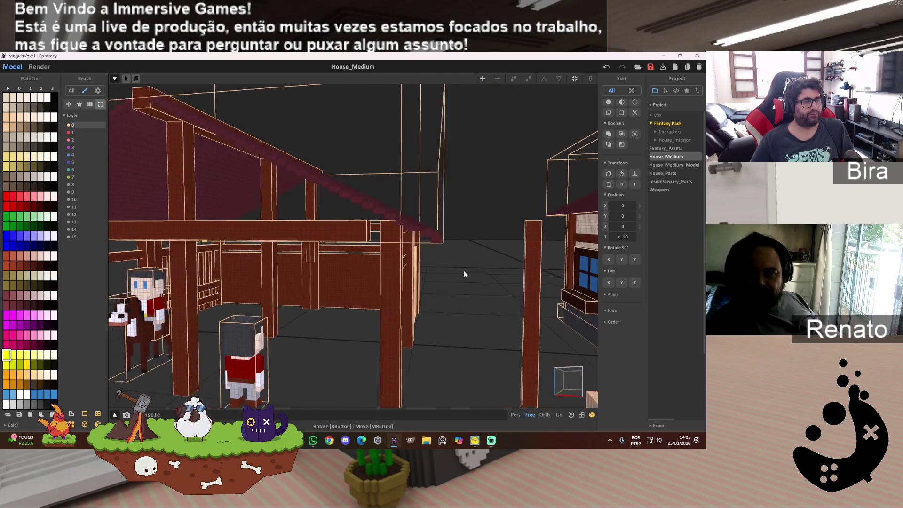
{"action": "scroll", "coordinate": [464, 270], "scroll_direction": "up", "scroll_amount": 3}
- Move the front crossbeam to position -150, -48, 38 and preview it rendered
{"action": "left_click", "coordinate": [462, 233]}
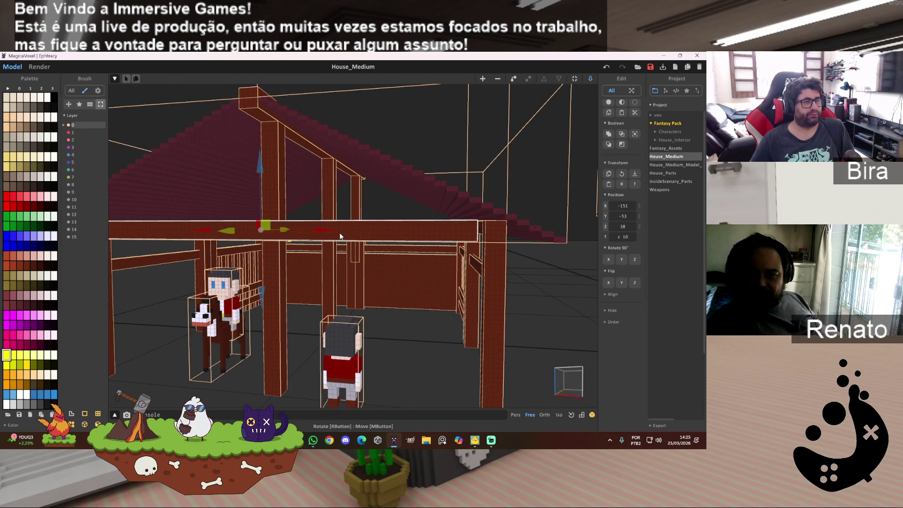
{"action": "left_click_drag", "start_coordinate": [335, 230], "coordinate": [339, 232]}
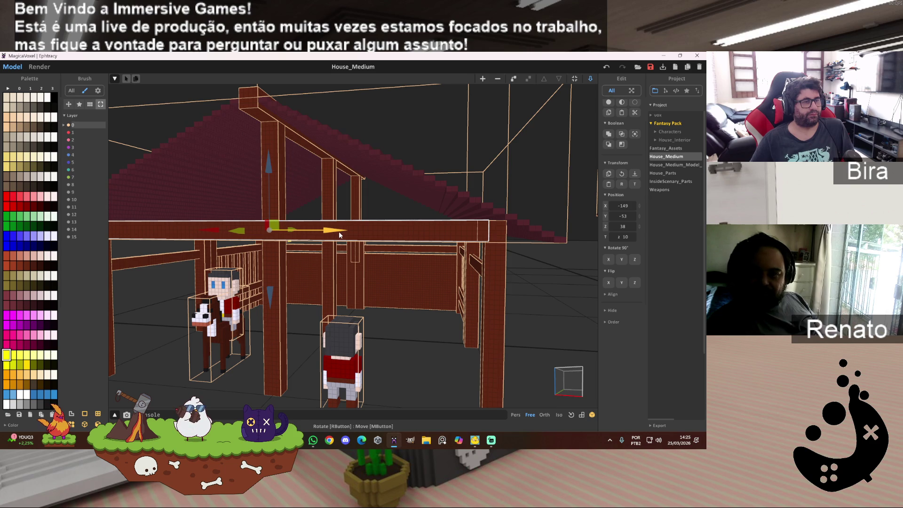
{"action": "mouse_move", "coordinate": [338, 231]}
{"action": "right_mouse_down"}
{"action": "mouse_move", "coordinate": [422, 252]}
{"action": "mouse_move", "coordinate": [368, 263]}
{"action": "mouse_move", "coordinate": [371, 247]}
{"action": "mouse_move", "coordinate": [417, 240]}
{"action": "mouse_move", "coordinate": [466, 207]}
{"action": "right_mouse_up"}
{"action": "scroll", "coordinate": [386, 253], "scroll_direction": "up", "scroll_amount": 5}
{"action": "scroll", "coordinate": [366, 261], "scroll_direction": "down", "scroll_amount": 5}
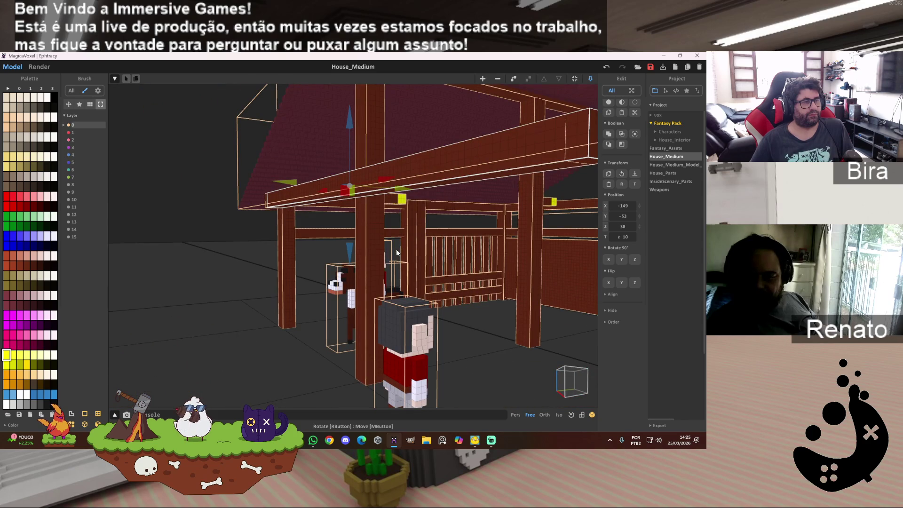
{"action": "key", "text": "Left"}
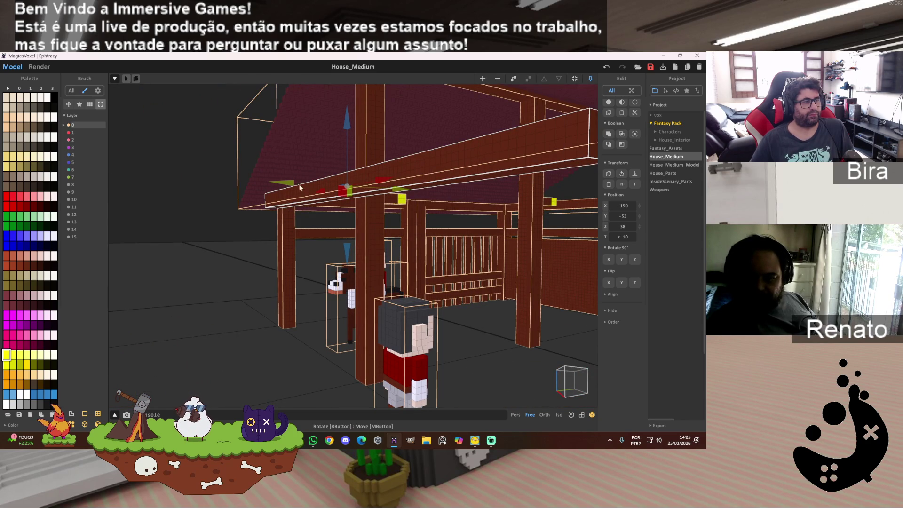
{"action": "left_click_drag", "start_coordinate": [293, 185], "coordinate": [314, 187]}
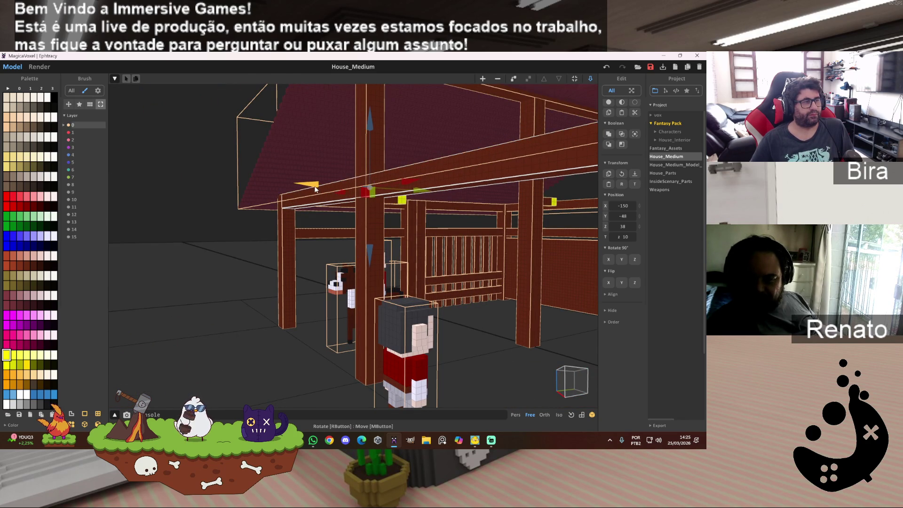
{"action": "mouse_move", "coordinate": [314, 187]}
{"action": "right_mouse_down"}
{"action": "mouse_move", "coordinate": [456, 250]}
{"action": "mouse_move", "coordinate": [242, 259]}
{"action": "mouse_move", "coordinate": [384, 274]}
{"action": "mouse_move", "coordinate": [497, 262]}
{"action": "mouse_move", "coordinate": [506, 253]}
{"action": "right_mouse_up"}
{"action": "scroll", "coordinate": [505, 252], "scroll_direction": "down", "scroll_amount": 5}
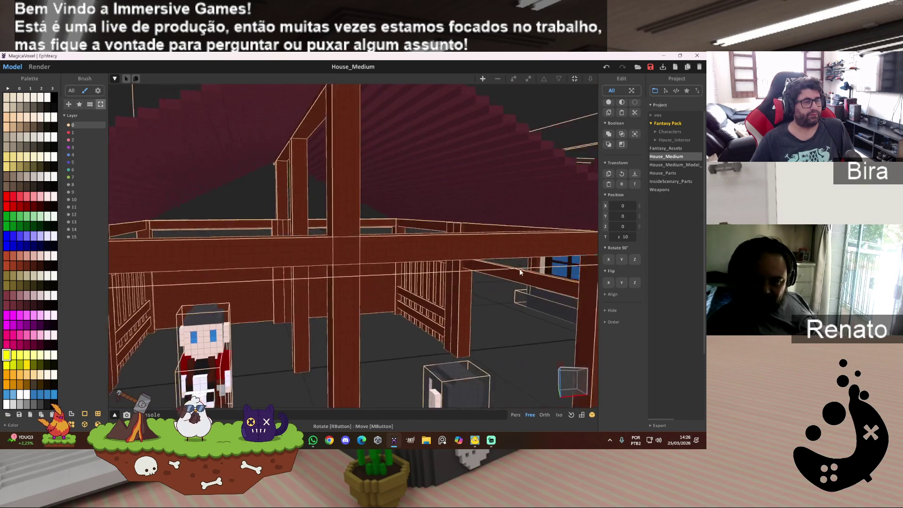
{"action": "left_click", "coordinate": [40, 67]}
{"action": "right_click_drag", "start_coordinate": [427, 209], "coordinate": [456, 230]}
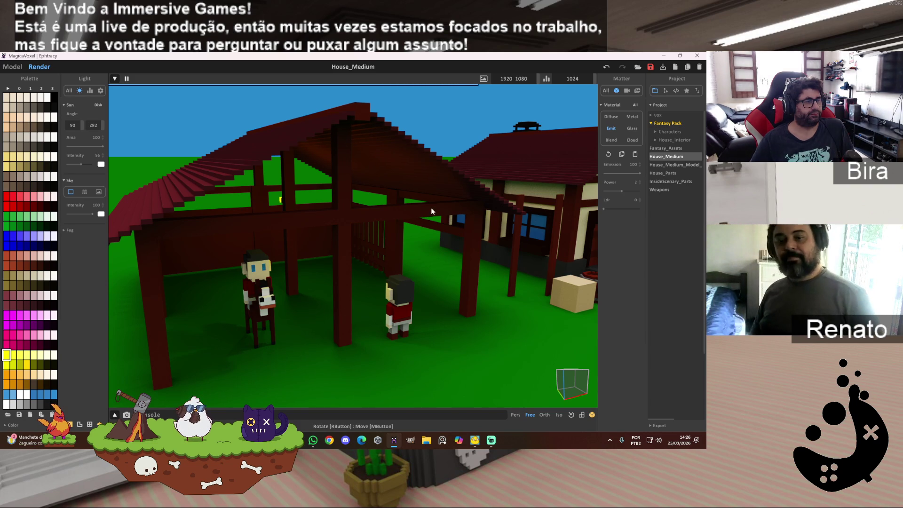
- Inspect the rendered stable's roof beams and interior from above, then set the material to Blend
{"action": "scroll", "coordinate": [351, 225], "scroll_direction": "up", "scroll_amount": 5}
{"action": "mouse_move", "coordinate": [351, 224]}
{"action": "right_mouse_down"}
{"action": "mouse_move", "coordinate": [365, 233]}
{"action": "mouse_move", "coordinate": [357, 228]}
{"action": "right_mouse_up"}
{"action": "scroll", "coordinate": [356, 228], "scroll_direction": "up", "scroll_amount": 3}
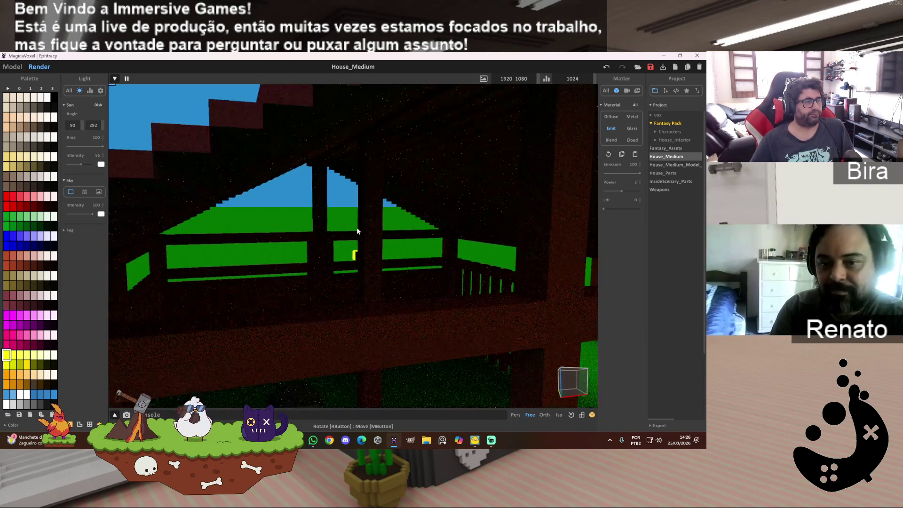
{"action": "scroll", "coordinate": [356, 228], "scroll_direction": "down", "scroll_amount": 5}
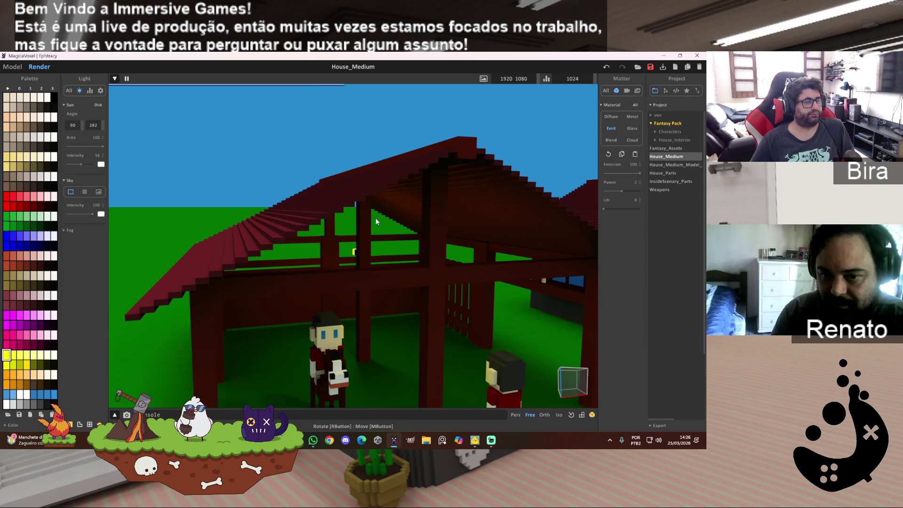
{"action": "mouse_move", "coordinate": [374, 220]}
{"action": "right_mouse_down"}
{"action": "mouse_move", "coordinate": [405, 234]}
{"action": "mouse_move", "coordinate": [387, 241]}
{"action": "right_mouse_up"}
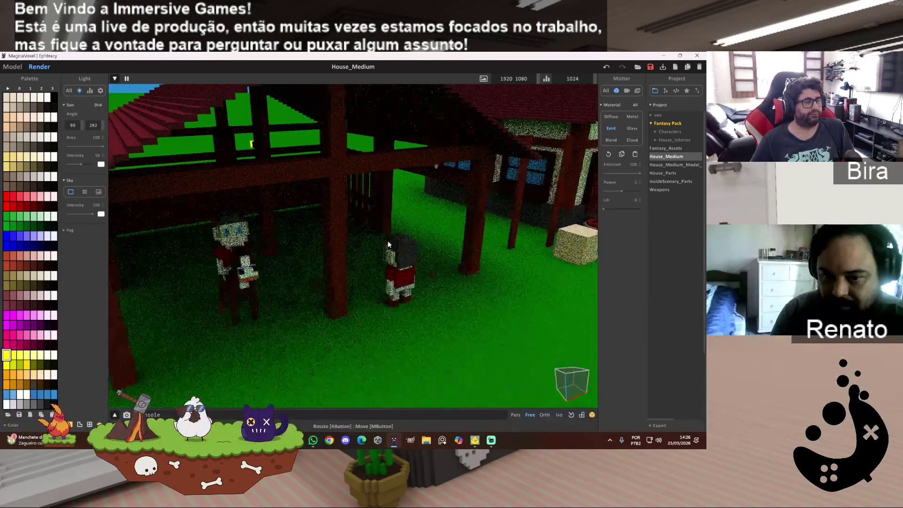
{"action": "scroll", "coordinate": [388, 241], "scroll_direction": "down", "scroll_amount": 10}
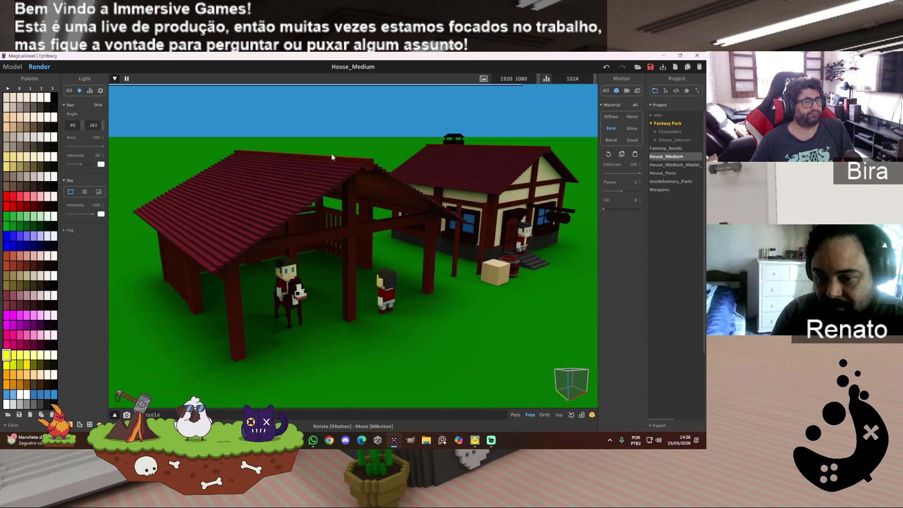
{"action": "left_click", "coordinate": [614, 141]}
- Switch the material back to Emit, test power 3 then restore 2, and set Ldr to 57
{"action": "left_click", "coordinate": [615, 130]}
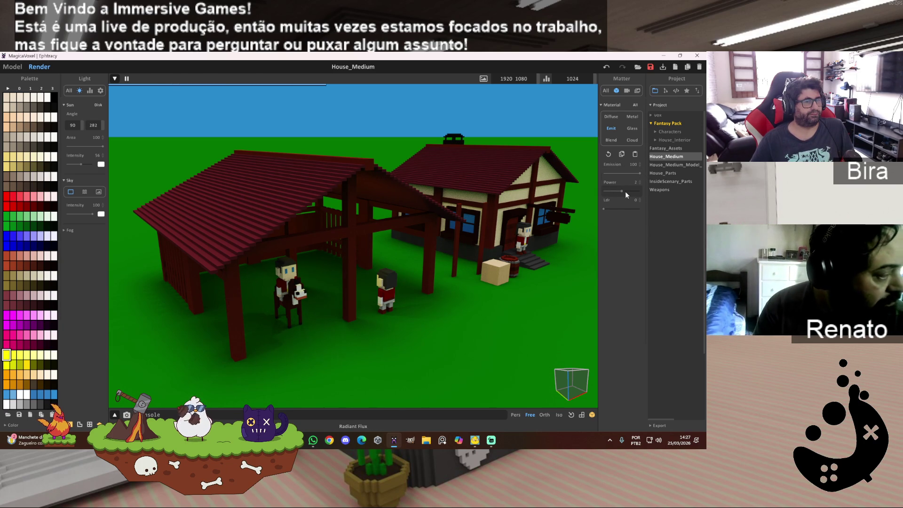
{"action": "left_click_drag", "start_coordinate": [625, 191], "coordinate": [628, 192]}
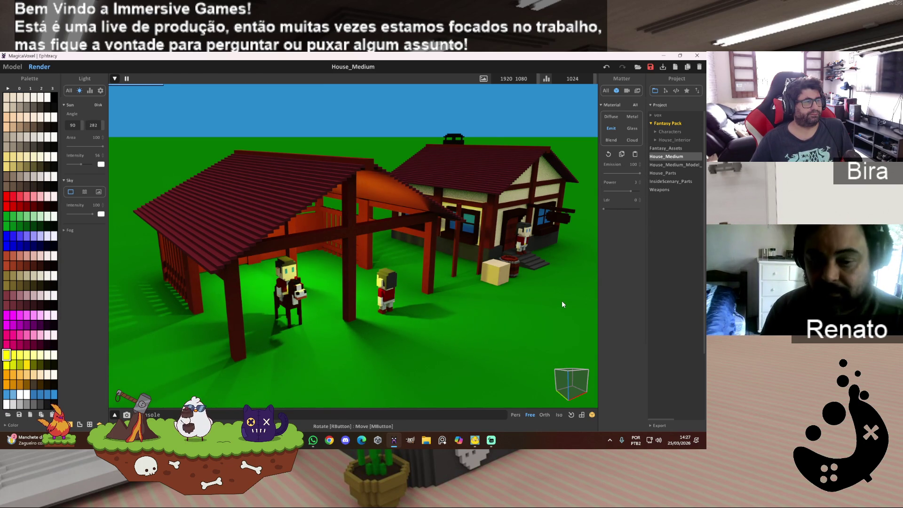
{"action": "scroll", "coordinate": [563, 302], "scroll_direction": "down", "scroll_amount": 3}
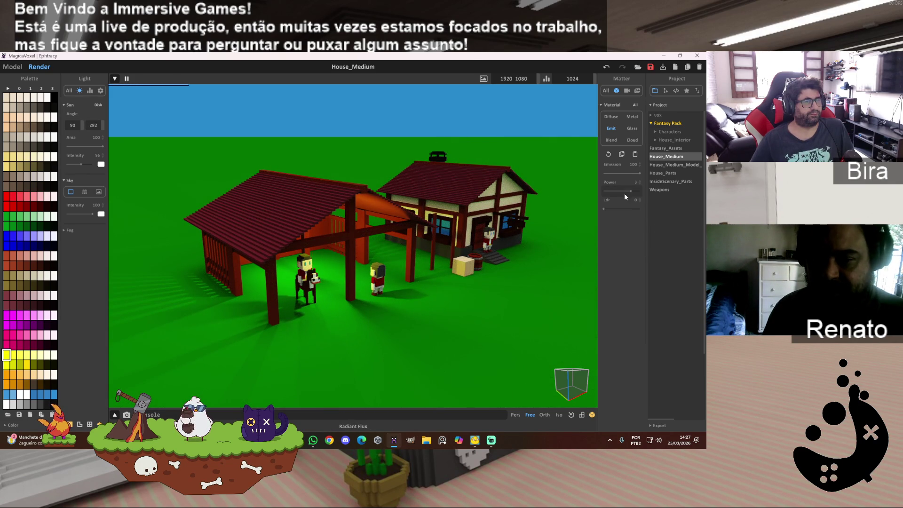
{"action": "left_click_drag", "start_coordinate": [628, 192], "coordinate": [623, 191]}
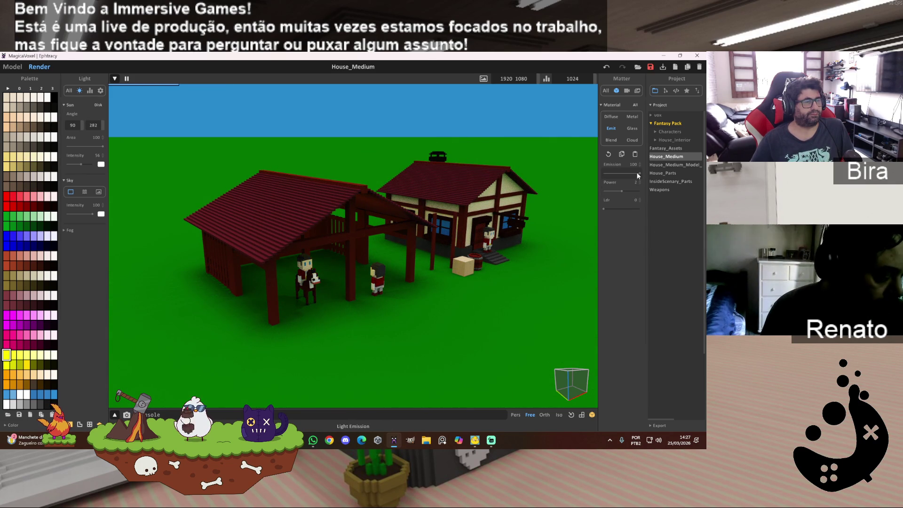
{"action": "left_click_drag", "start_coordinate": [604, 209], "coordinate": [657, 211]}
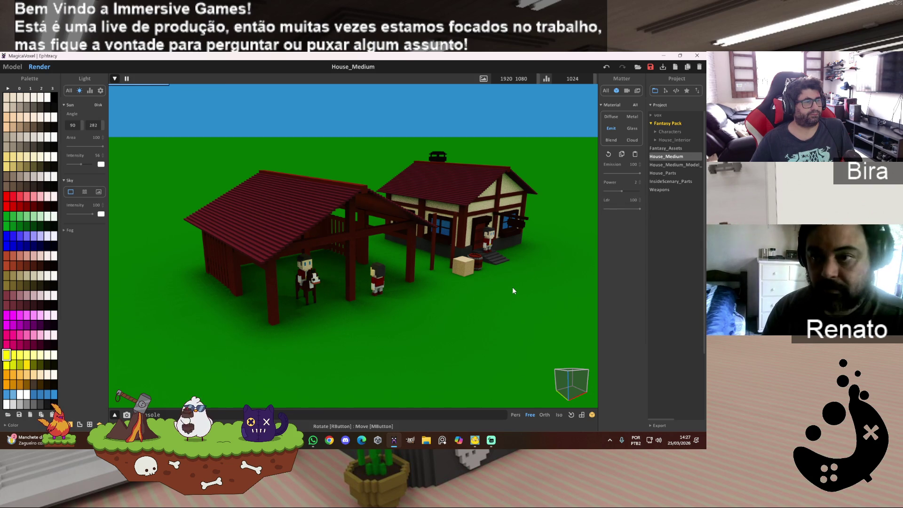
{"action": "left_click_drag", "start_coordinate": [639, 210], "coordinate": [597, 213]}
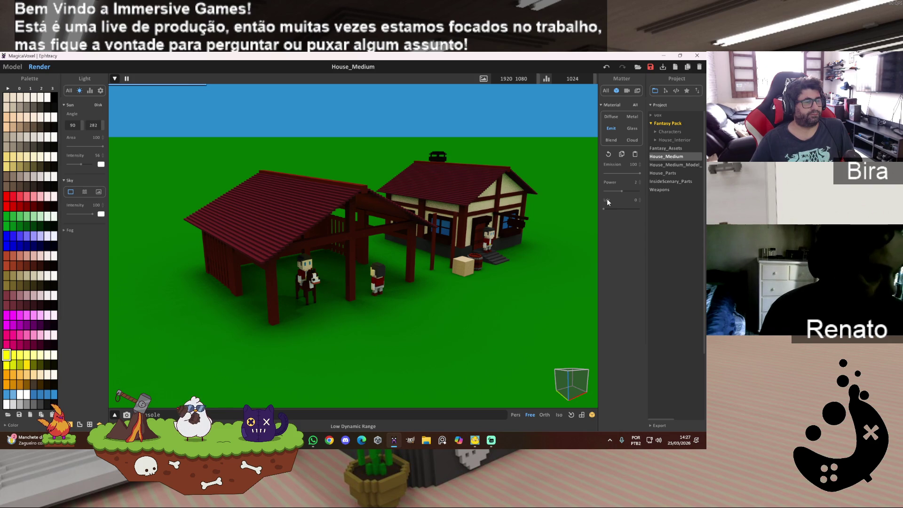
{"action": "scroll", "coordinate": [442, 239], "scroll_direction": "up", "scroll_amount": 2}
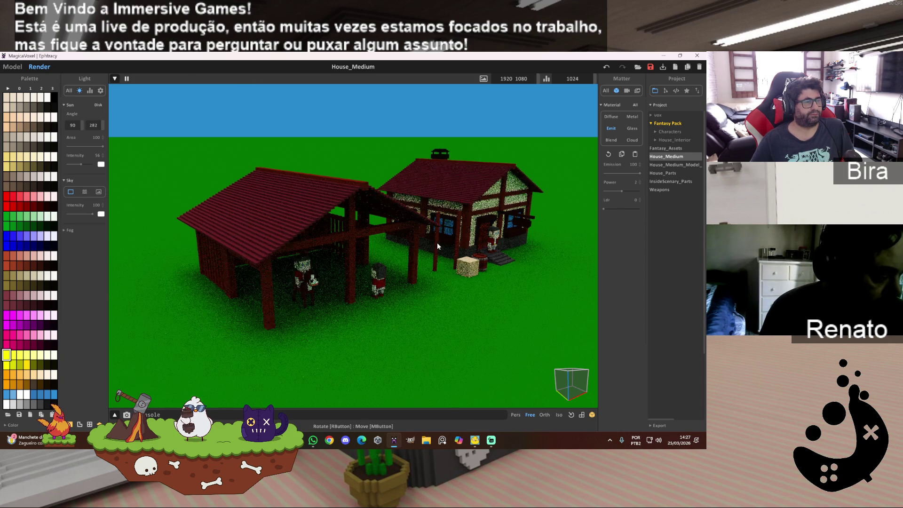